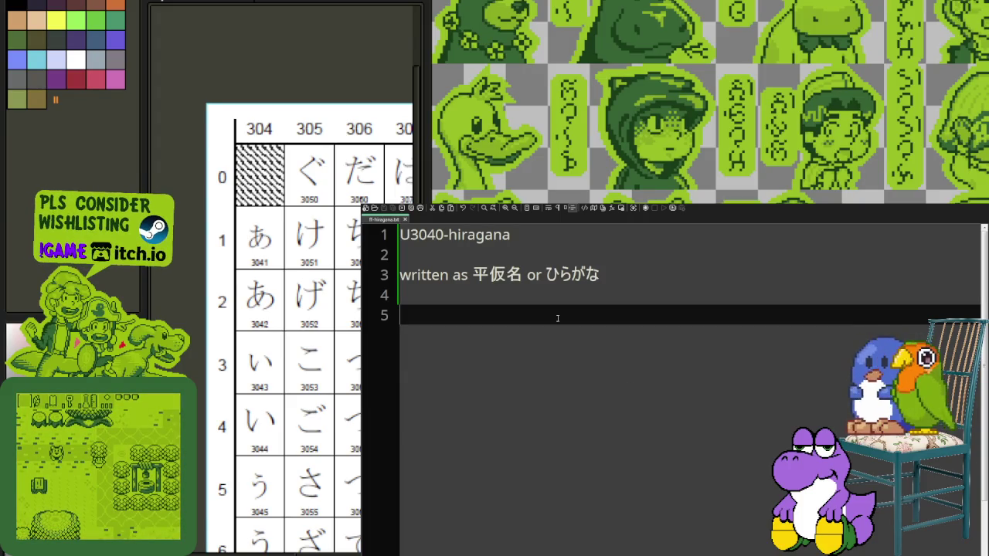
- Enter 3041- on line 5 of the hiragana notes, then scroll through the file
type("3041-")
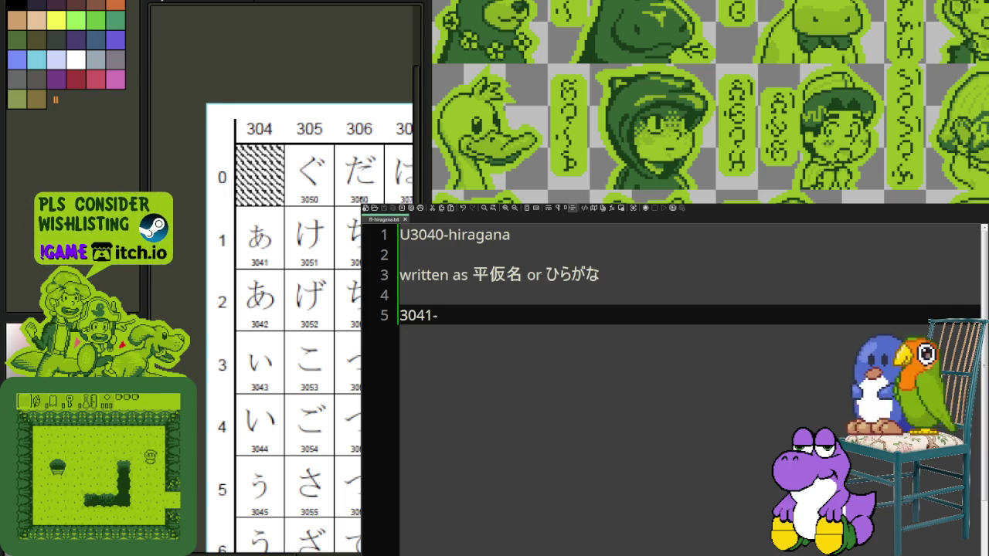
scroll(296, 459, "down", 2)
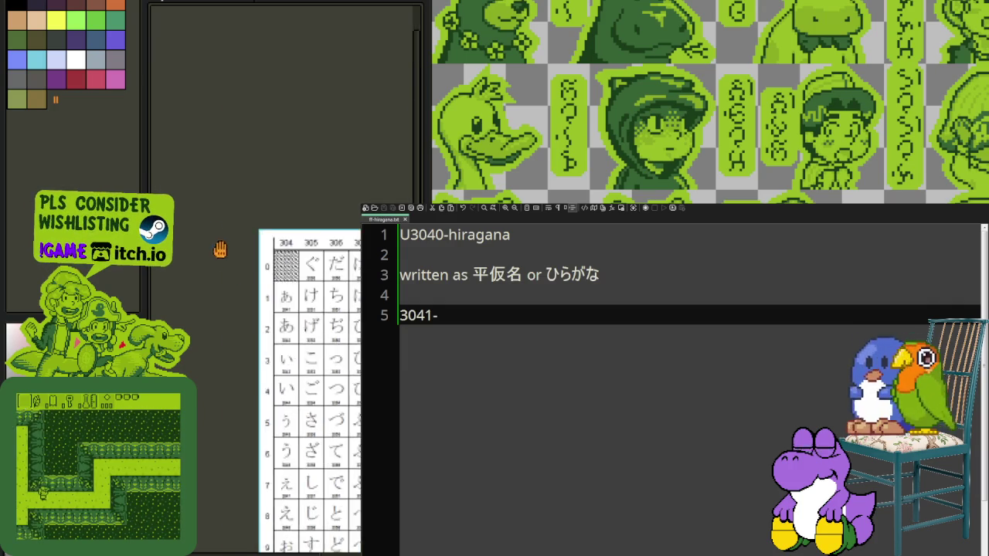
scroll(229, 274, "down", 3)
scroll(254, 415, "down", 2)
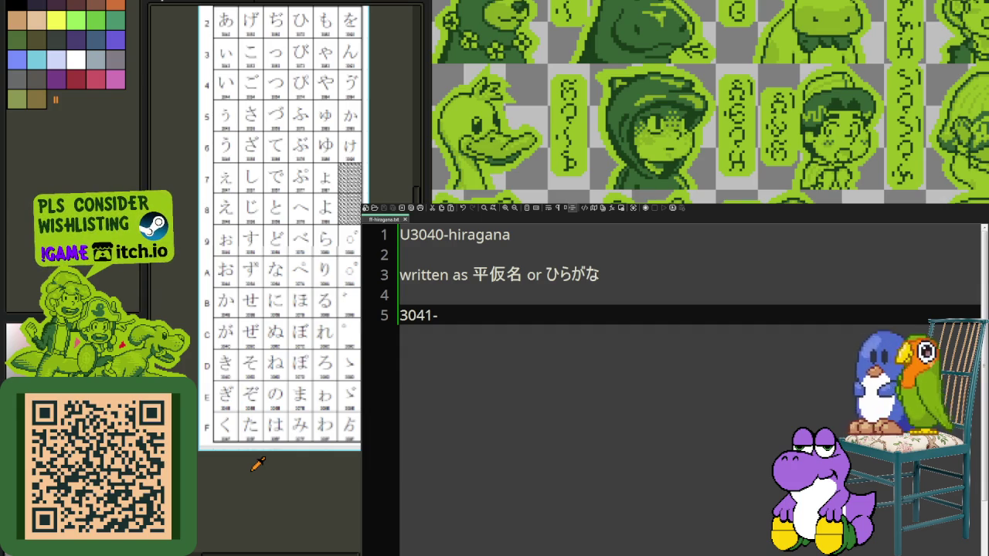
scroll(226, 441, "up", 2)
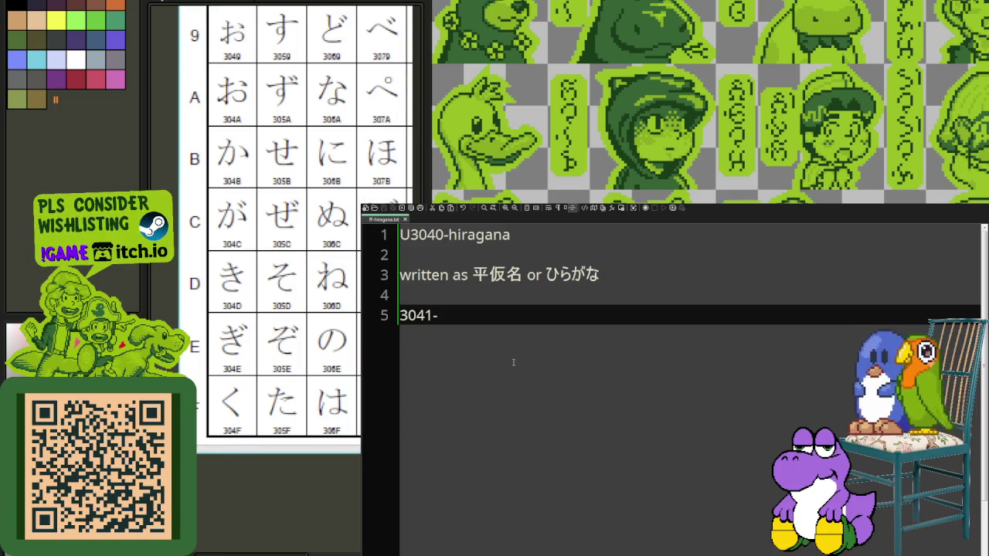
- Complete the range as 3041-304F with ぁ-く on the line beneath
type("304")
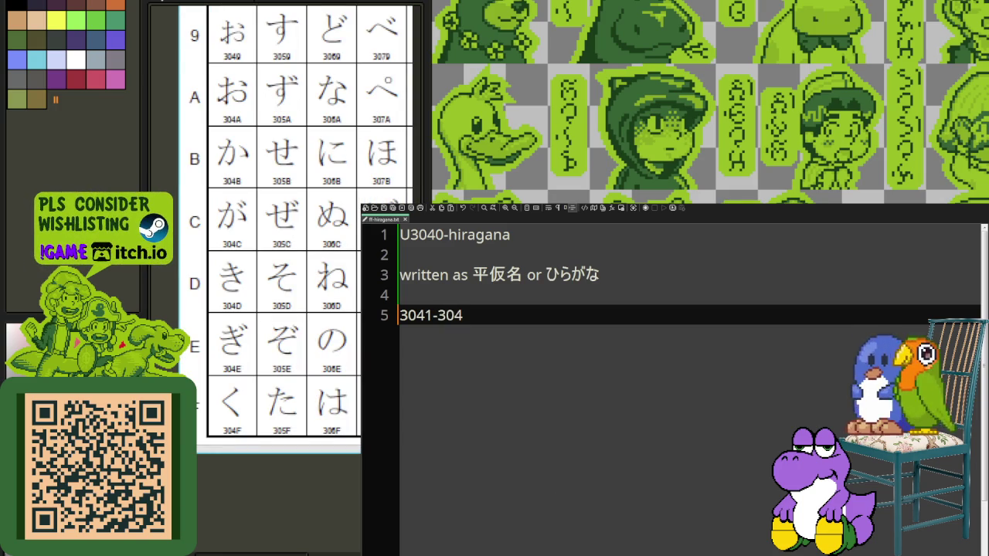
type("F")
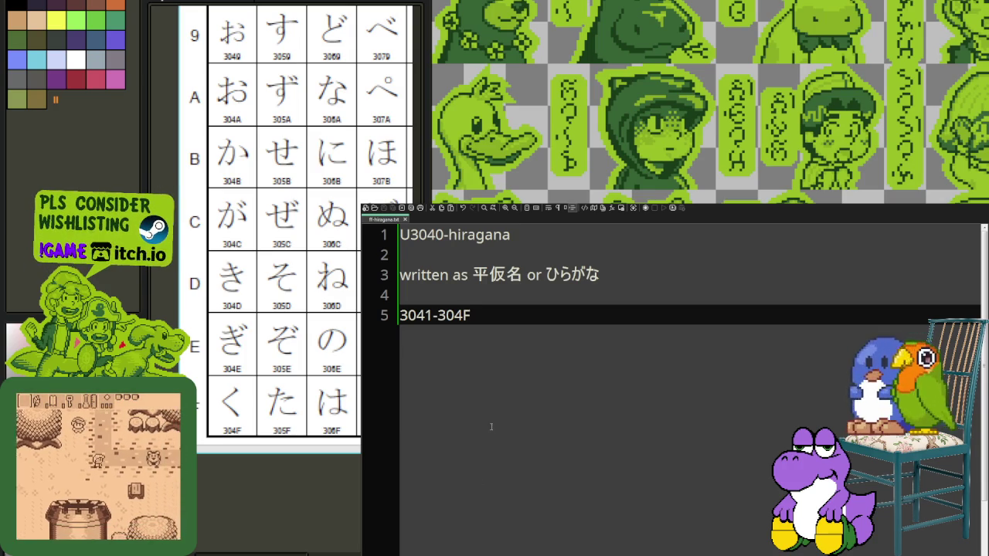
key("Return")
type("ぁ-く")
key("Return")
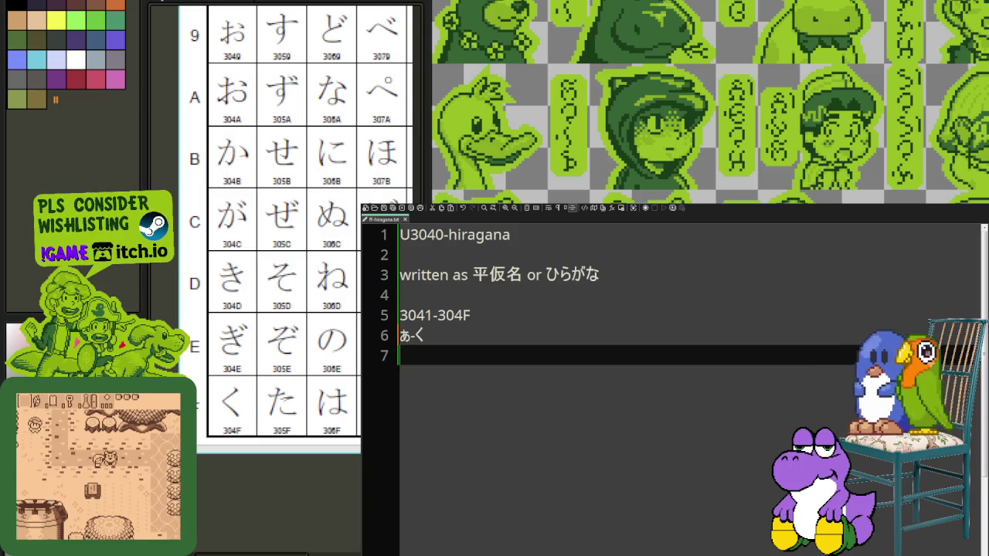
- Add the 3050-305F range after a blank line, with ぐ begun beneath it
key("Return")
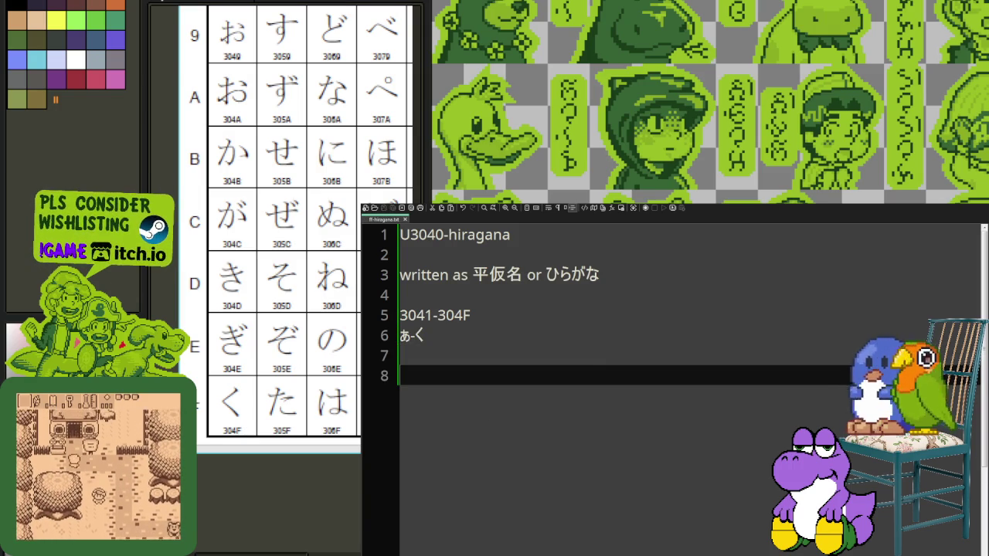
type("305")
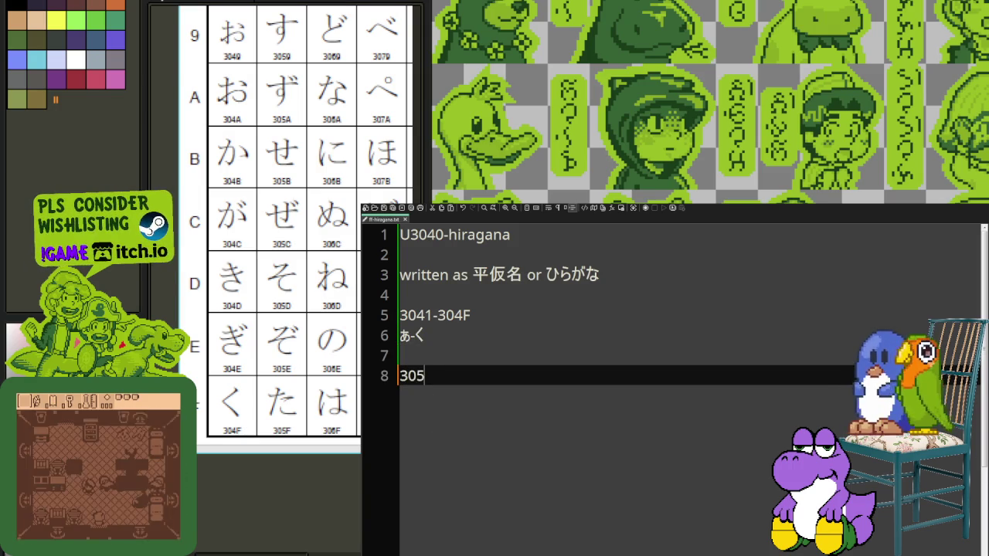
type("0")
key("BackSpace")
type("0-")
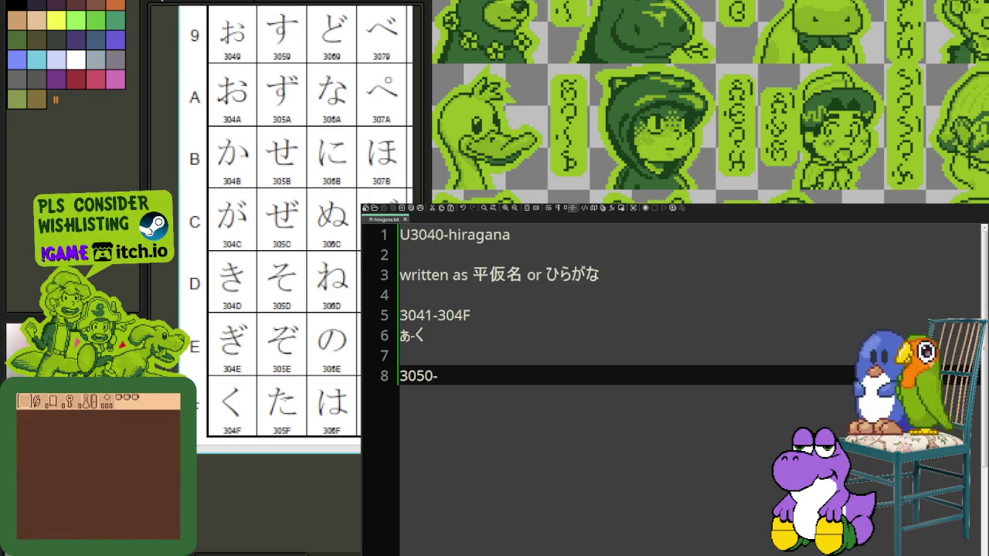
type("3")
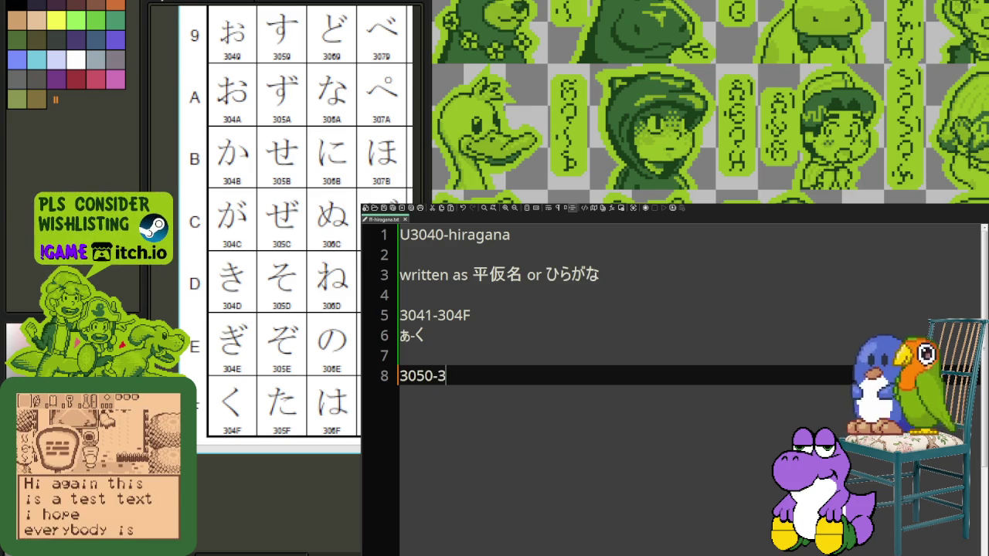
type("05F")
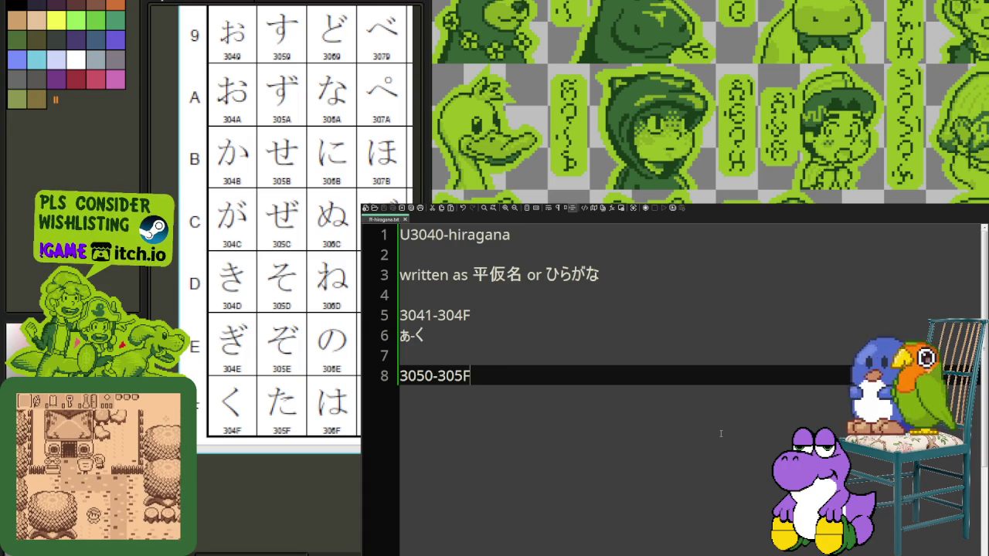
key("Return")
type("ぐ")
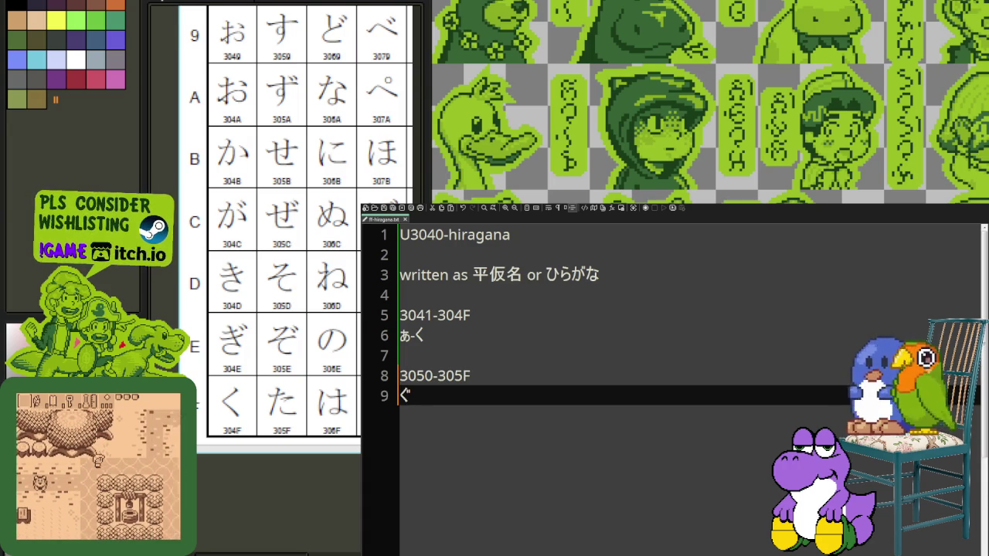
- Finish line 9 as ぐ-た and add the 3060-306F range with だ-は
type("-た")
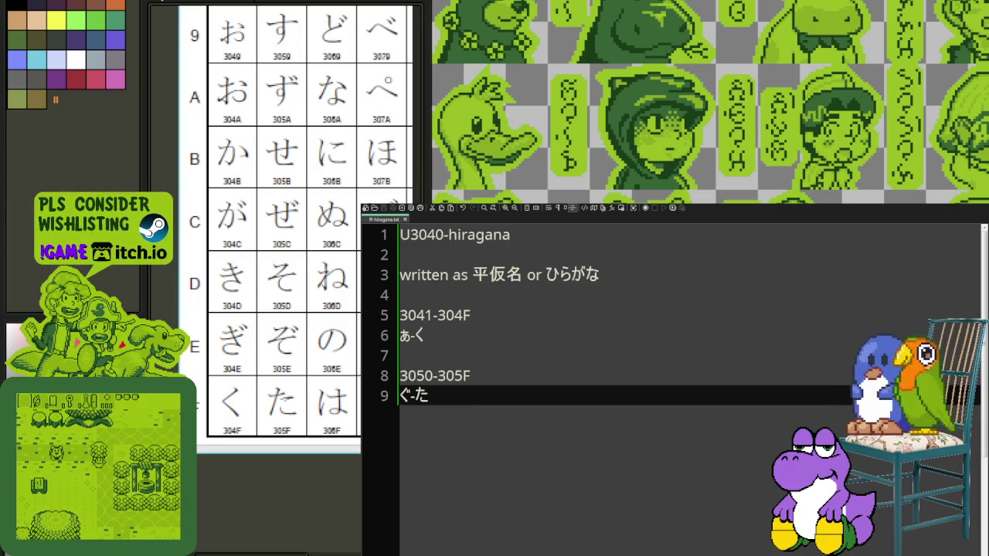
scroll(342, 316, "down", 1)
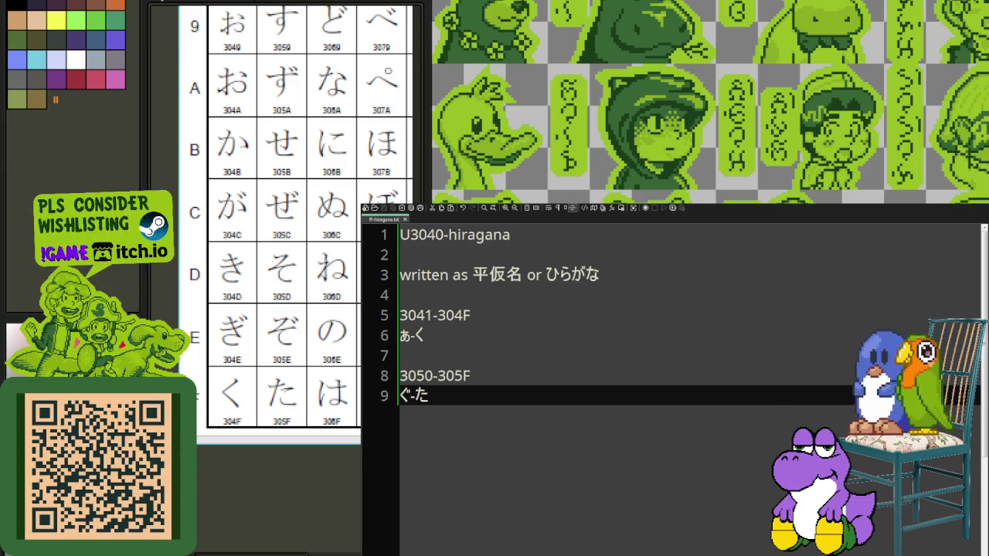
key("Return")
key("Return")
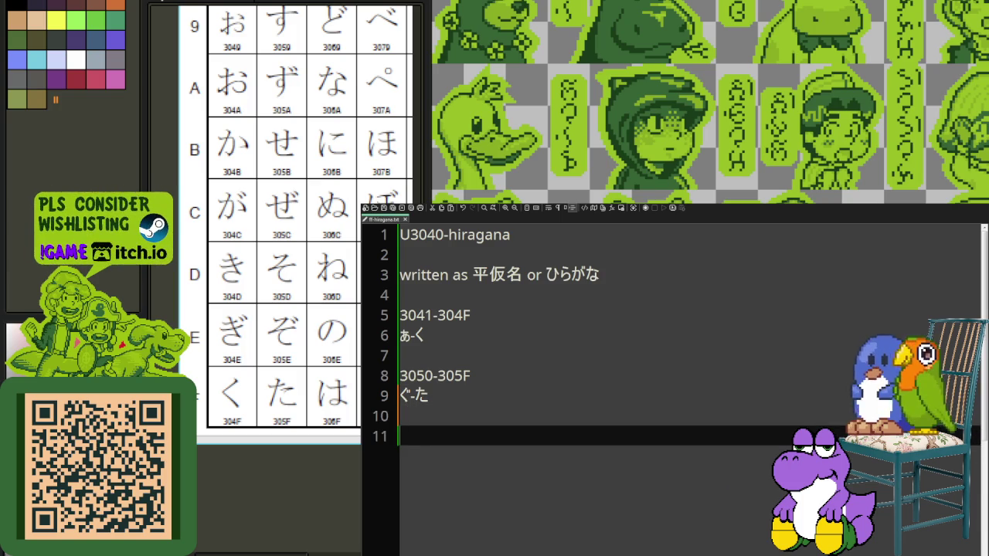
type("305")
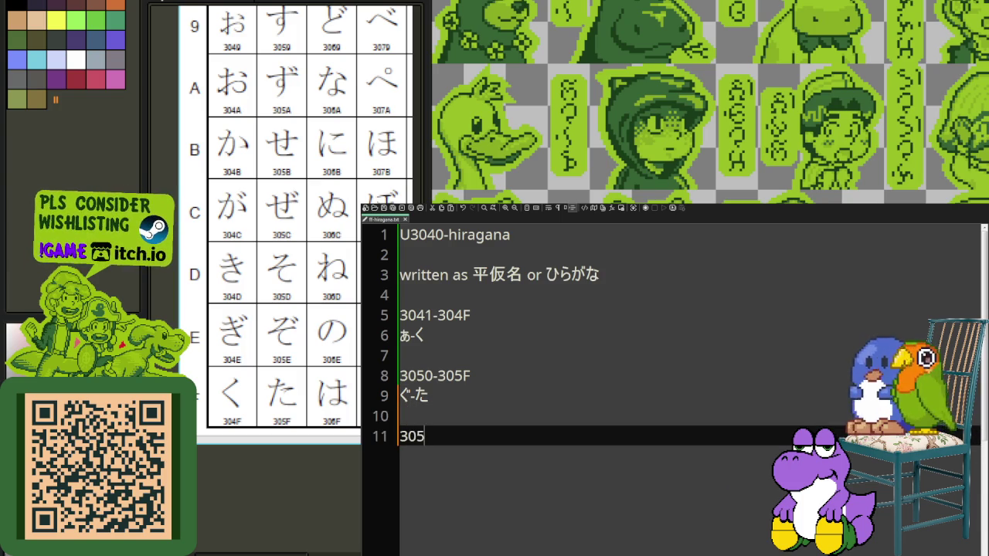
key("BackSpace")
type("60-306F")
key("Return")
type("だ-は")
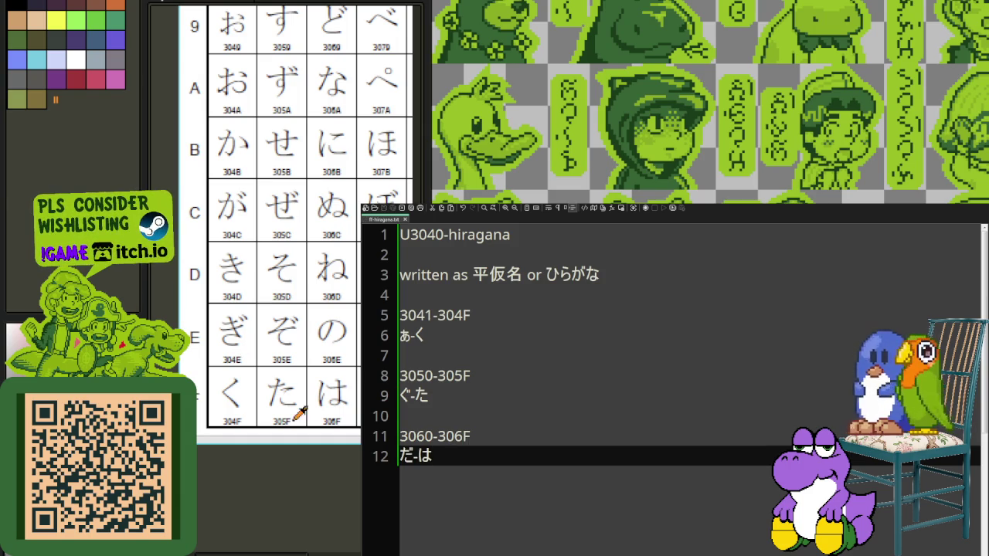
- Pan the chart to show its later columns, including 3044–3049
left_click_drag(342, 468, 294, 518)
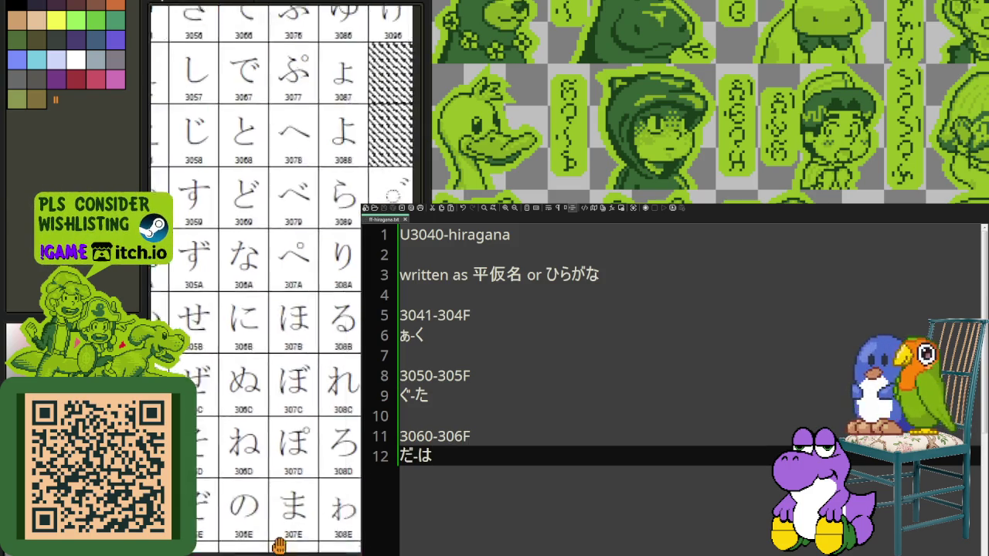
scroll(274, 324, "down", 3)
scroll(272, 244, "up", 3)
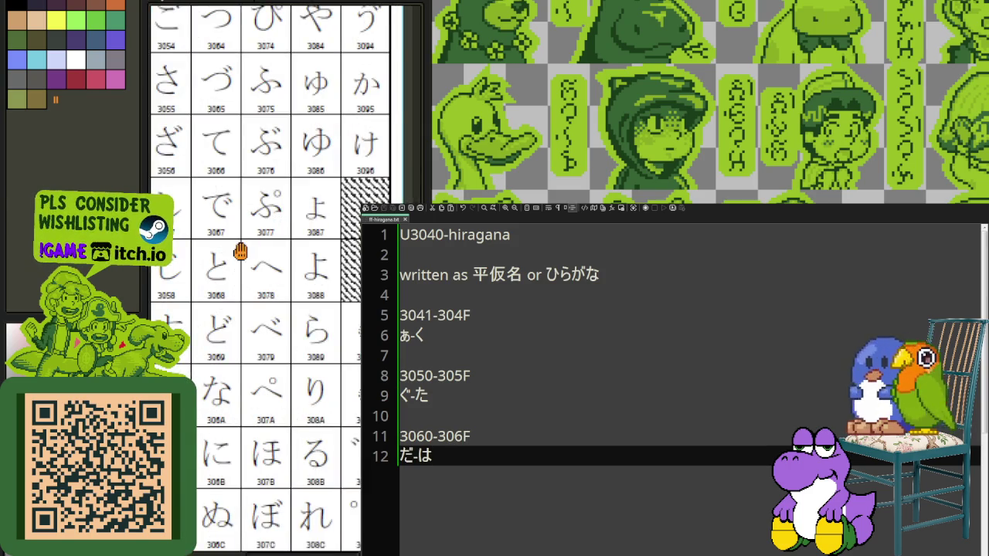
left_click_drag(240, 252, 302, 227)
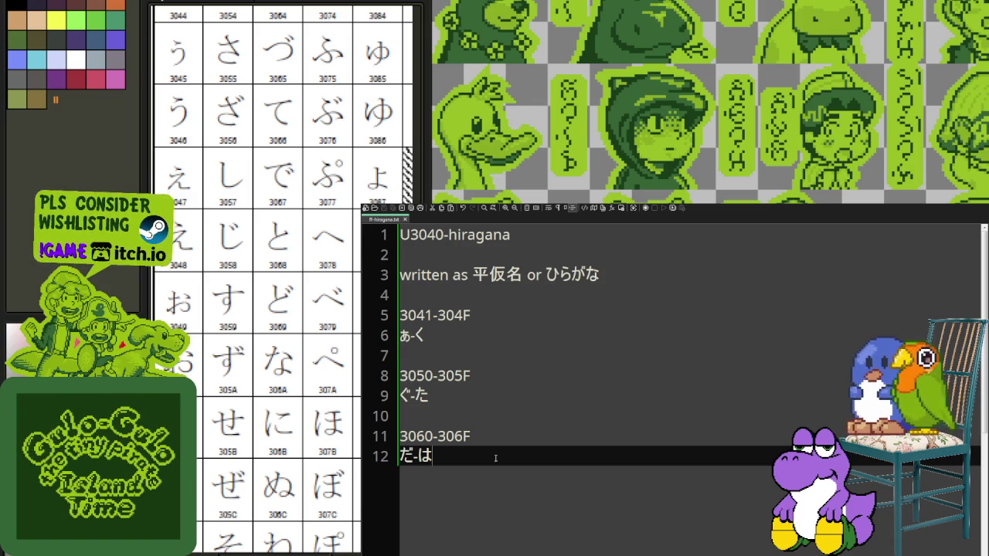
- Add the 3070-307F range with ば-み beneath it
key("Return")
key("Return")
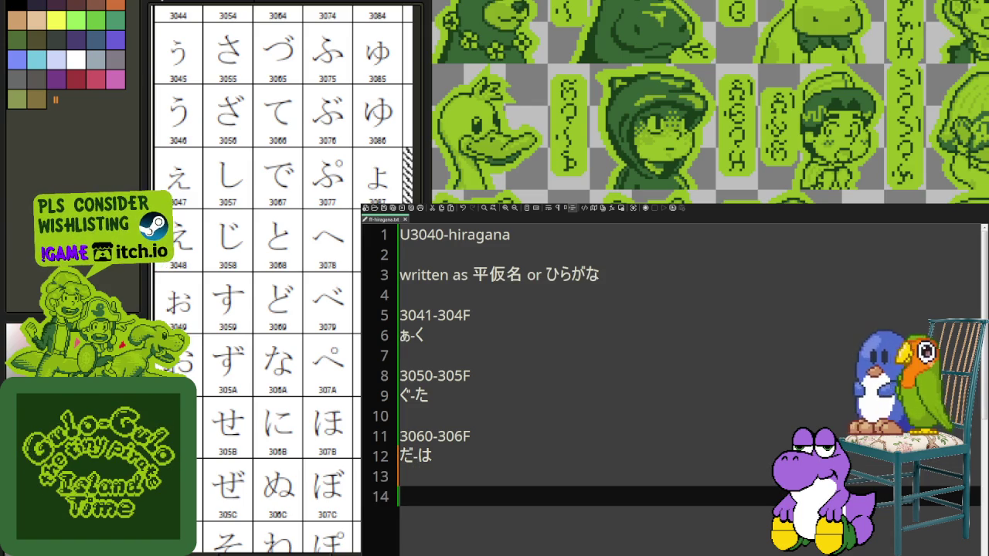
type("3070-30")
key("Return")
type("ば-み")
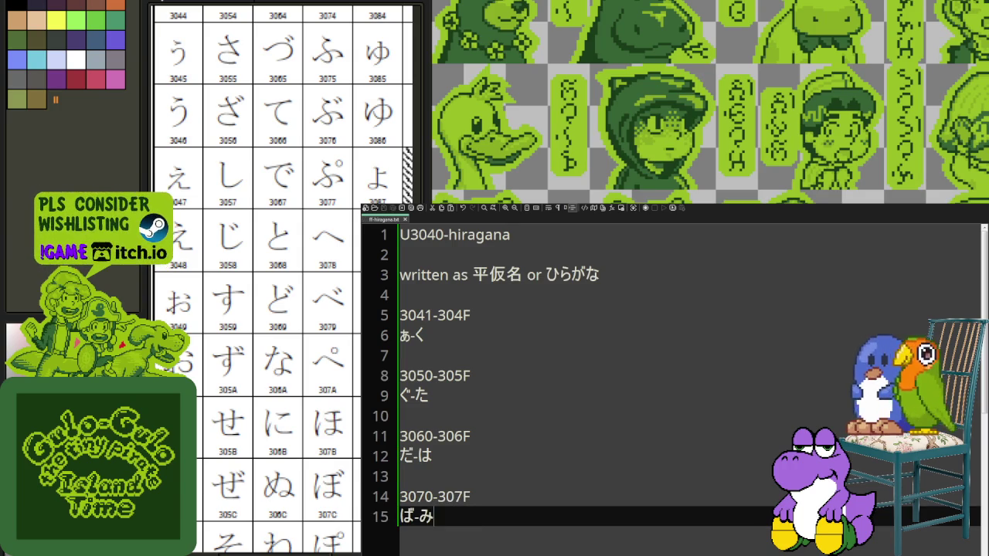
- Add the 3080-308F range with む-わ, then start a 3090-3096 line
key("Return")
key("Return")
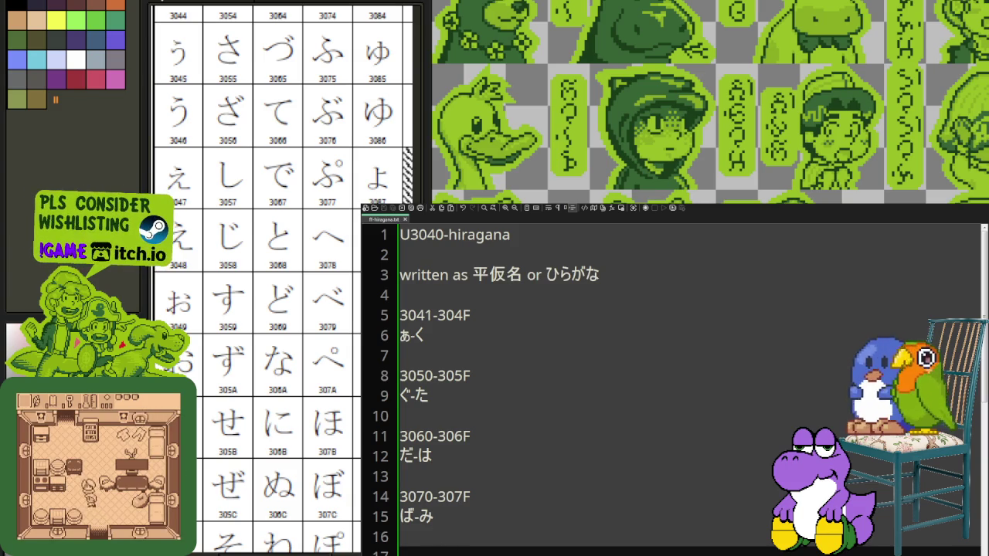
type("3080-308F")
key("Return")
type("む-わ")
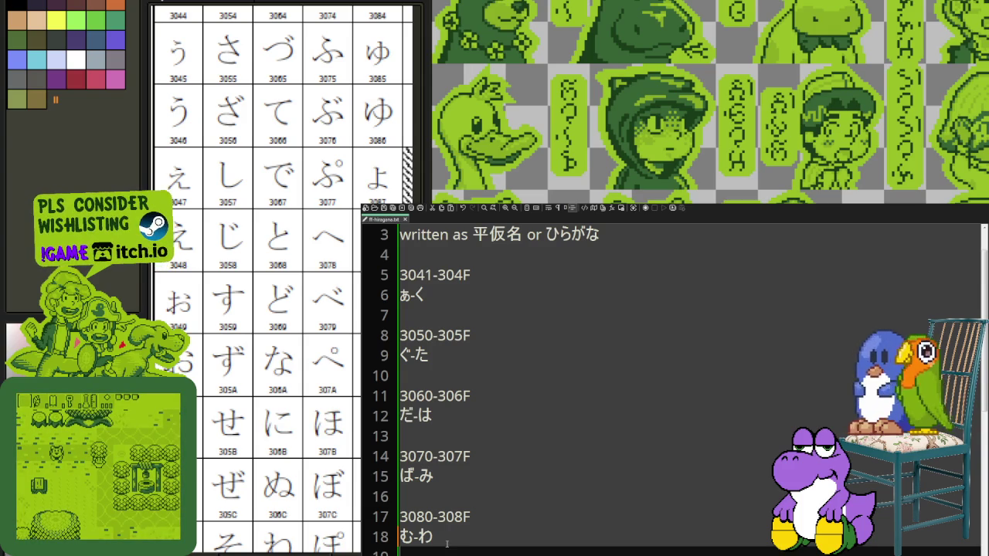
type("3090")
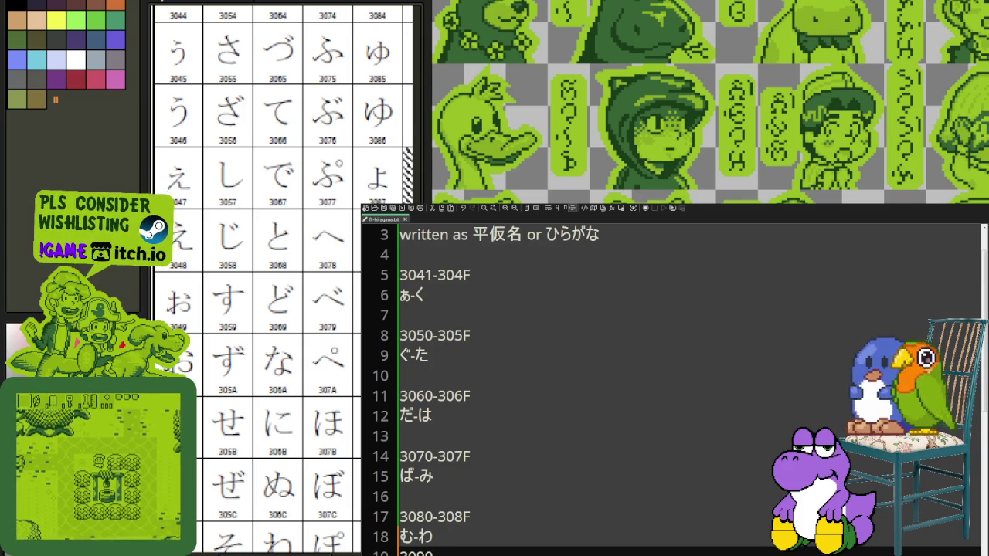
type("-3096")
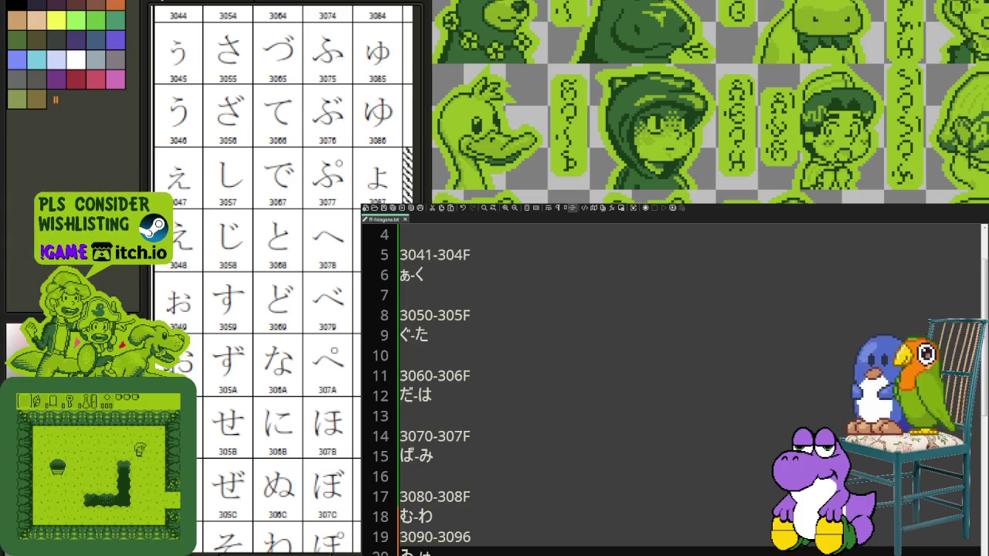
- Insert a blank line above 3090-3096 and add ゐ-ゖ beneath it
key("Home")
key("Return")
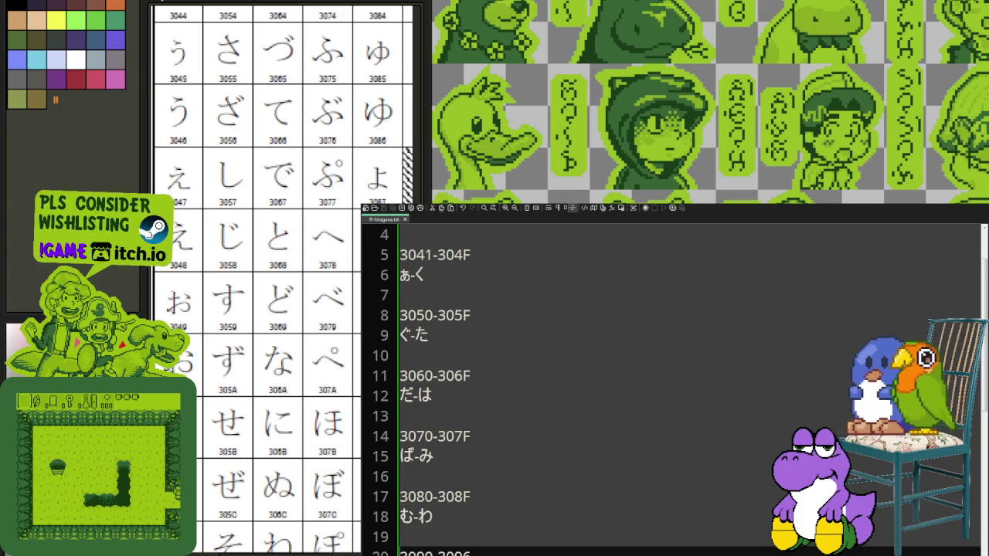
key("Down")
key("End")
key("Return")
type("ゐ-け")
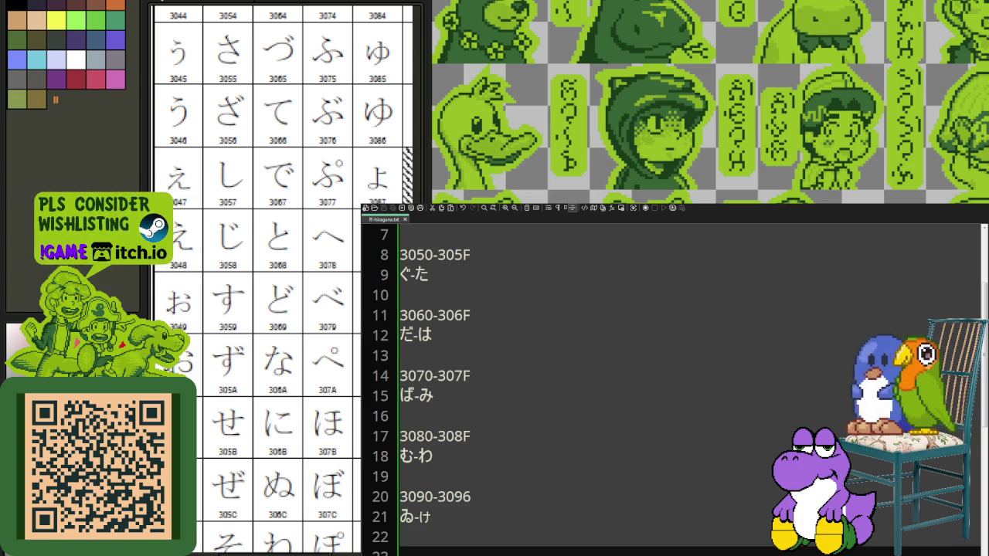
- Remove the stray ゟ on line 23 and paste the copied hiragana rows there
scroll(470, 536, "down", 2)
type("ゟ")
key("BackSpace")
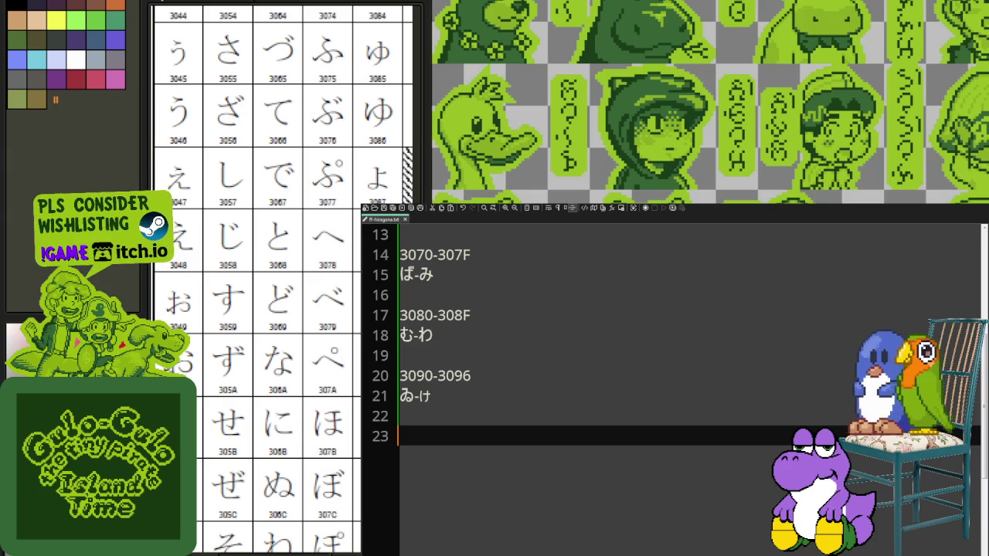
key("ctrl+v")
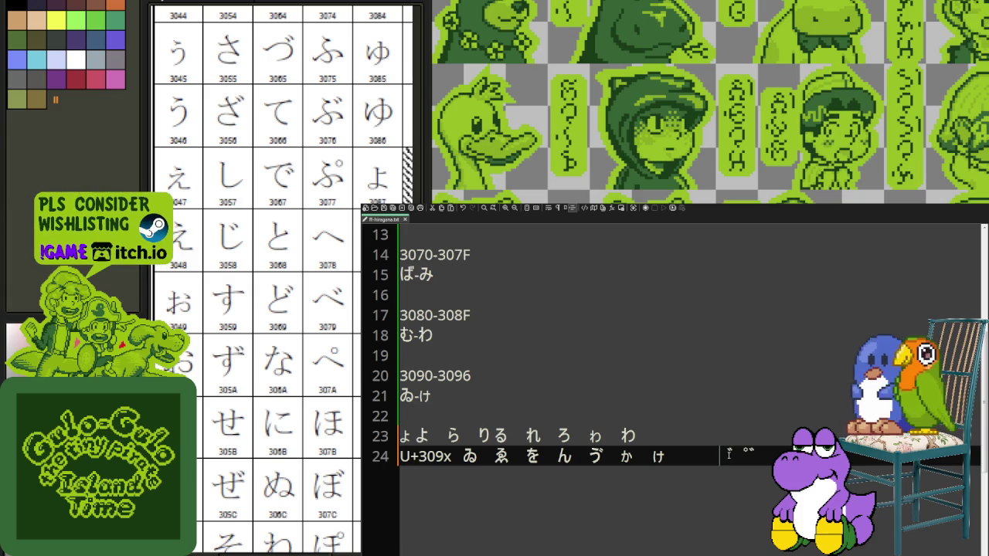
- Try deleting the pasted text on line 23, undoing each deletion to compare
key("shift+Up")
key("shift+Home")
key("Delete")
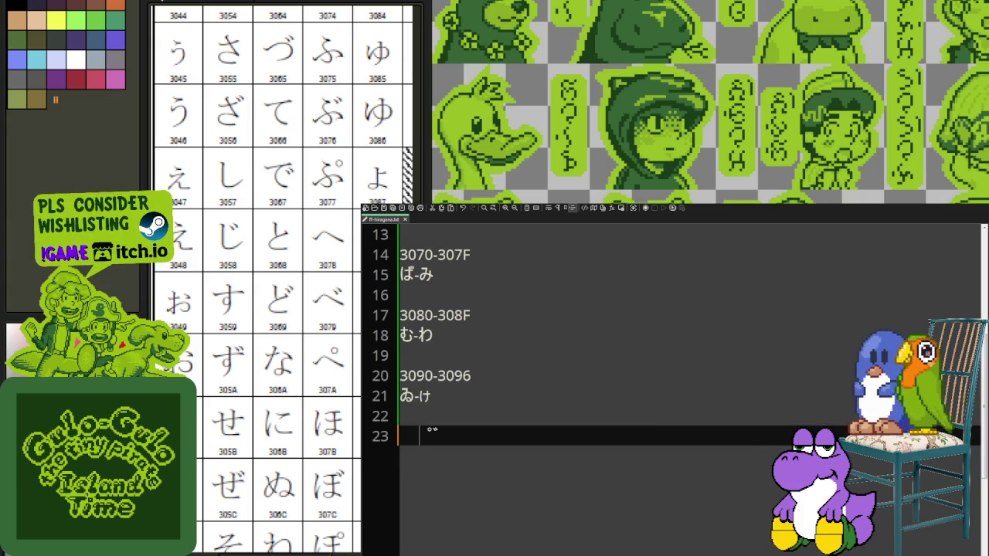
key("ctrl+z")
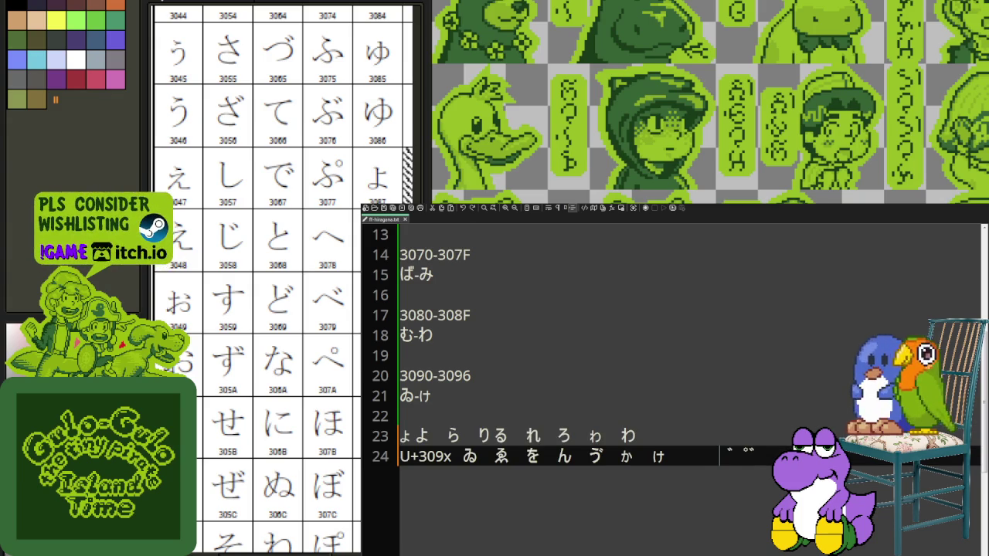
key("shift+Left")
key("Delete")
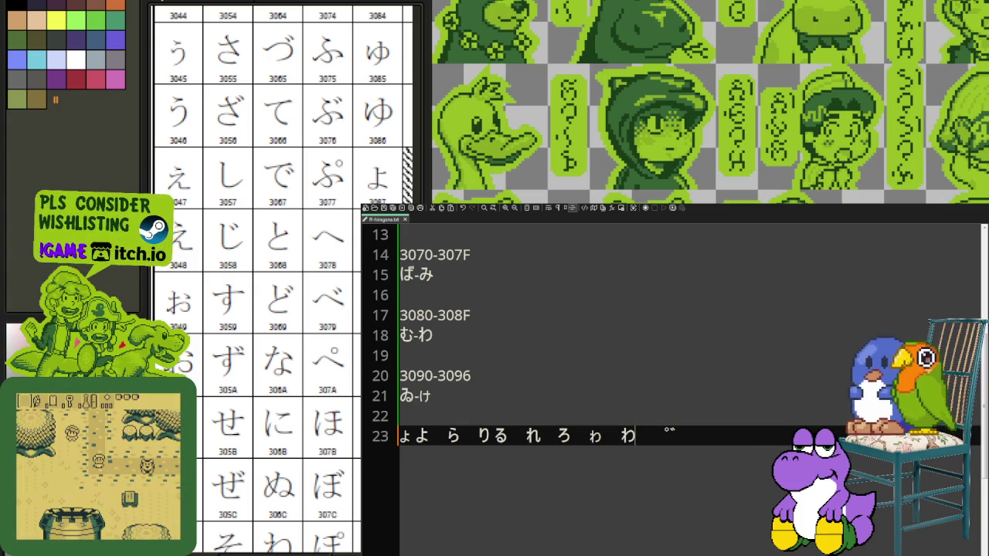
key("ctrl+z")
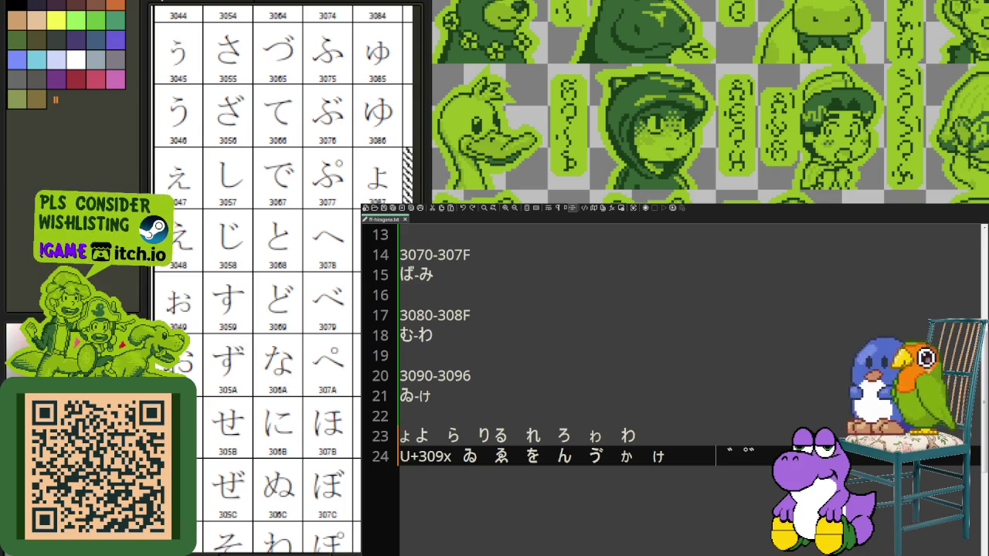
- Delete the pasted rows on lines 23–24, leaving an empty line 24
mouse_move(763, 456)
left_mouse_down()
mouse_move(575, 456)
mouse_move(400, 435)
left_mouse_up()
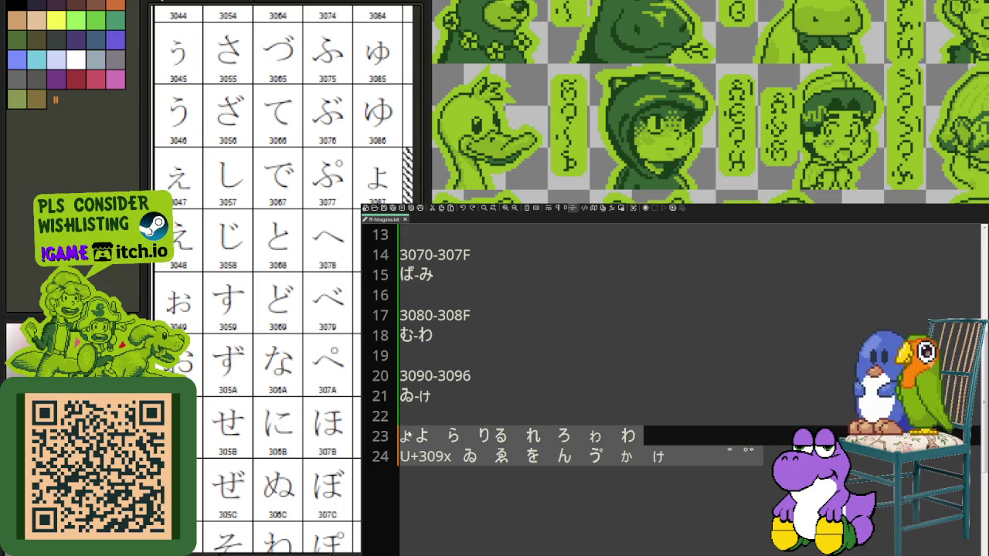
key("BackSpace")
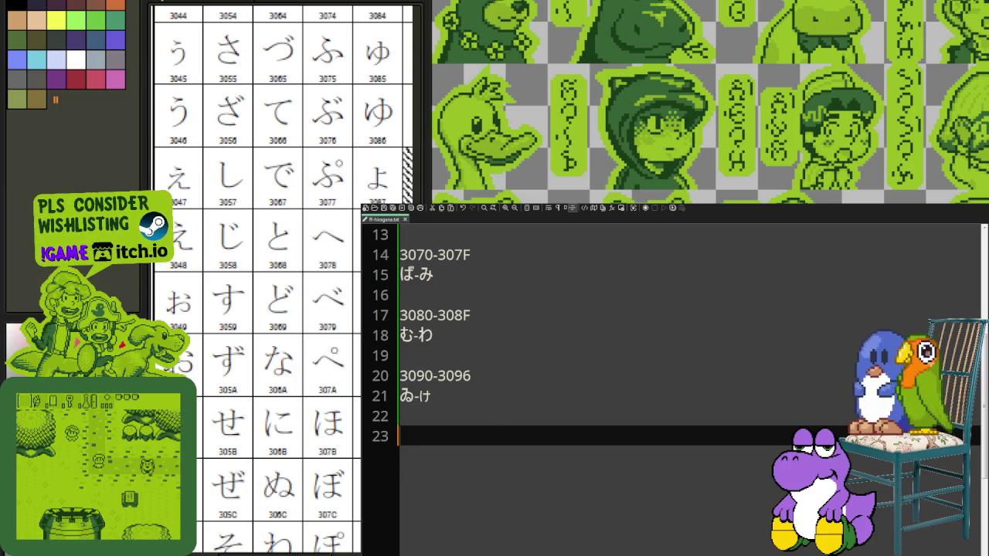
key("Return")
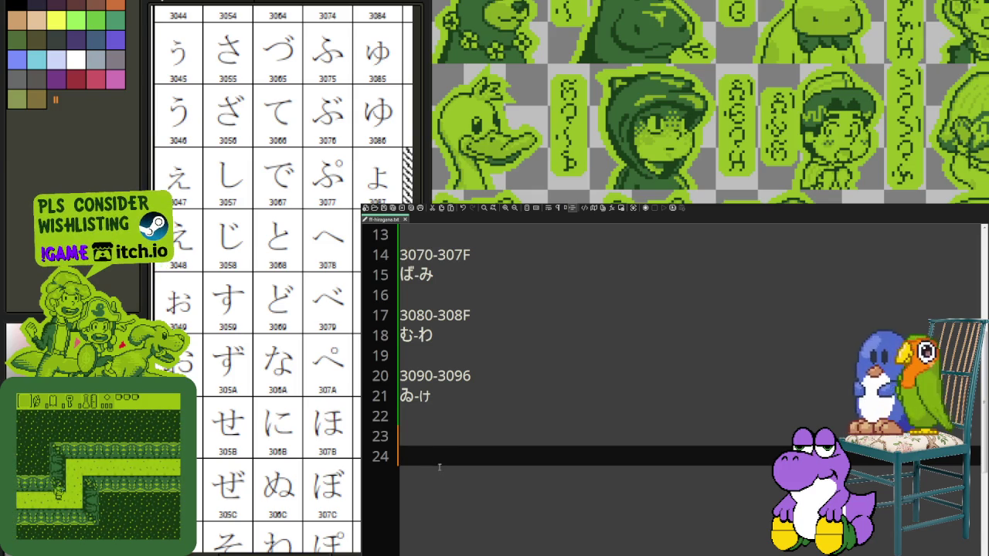
- Add the entry 3099-209F on line 23 with -ゟ on line 24
type("-ゟ")
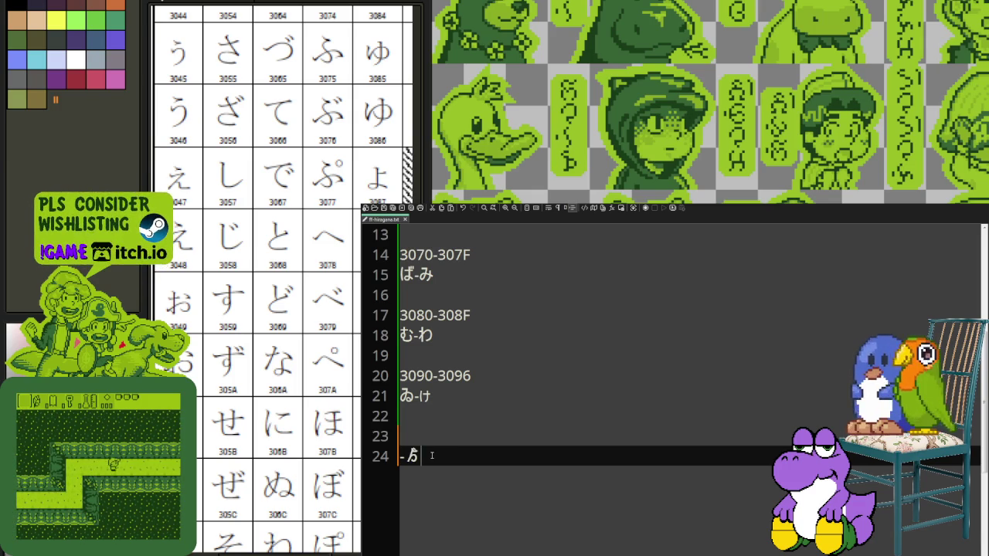
key("Up")
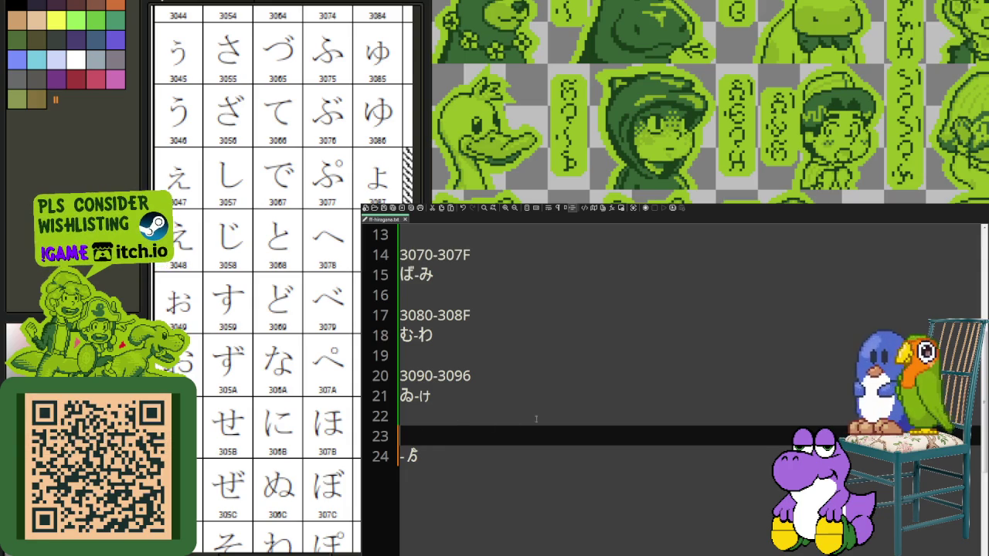
type("2099")
key("Delete")
type("3")
key("End")
type("-209F")
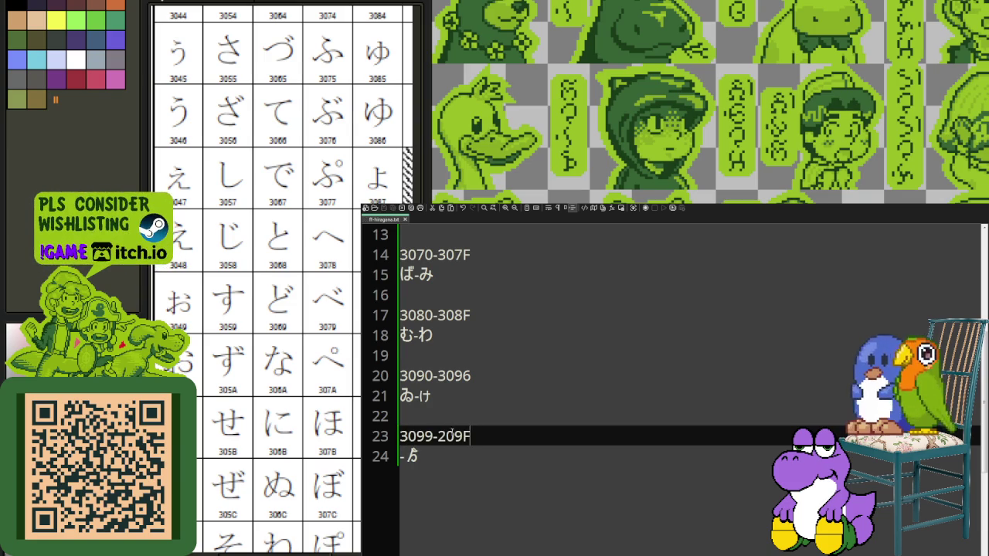
- Scroll through the finished notes and close Notepad++ to reveal the chart
scroll(453, 434, "up", 4)
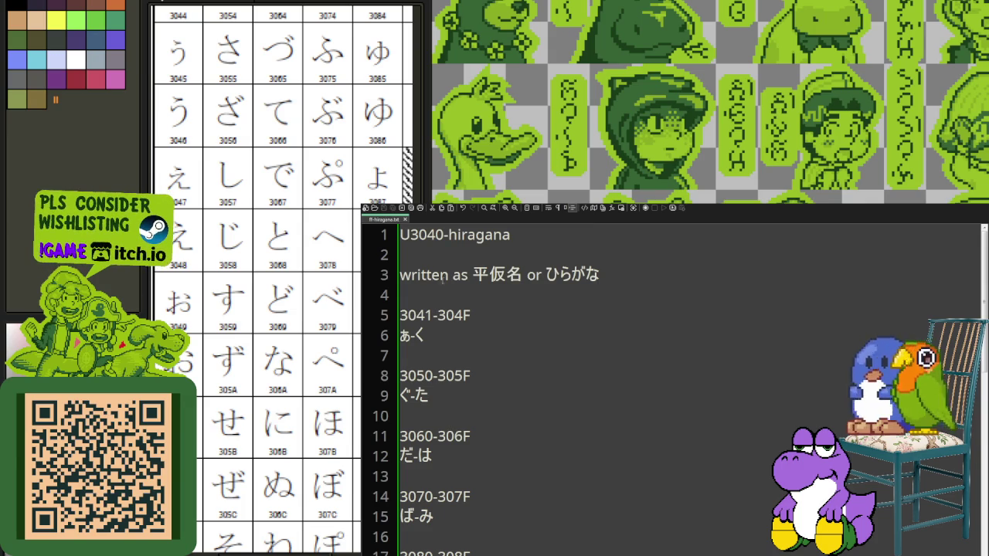
scroll(454, 368, "down", 2)
scroll(448, 386, "down", 5)
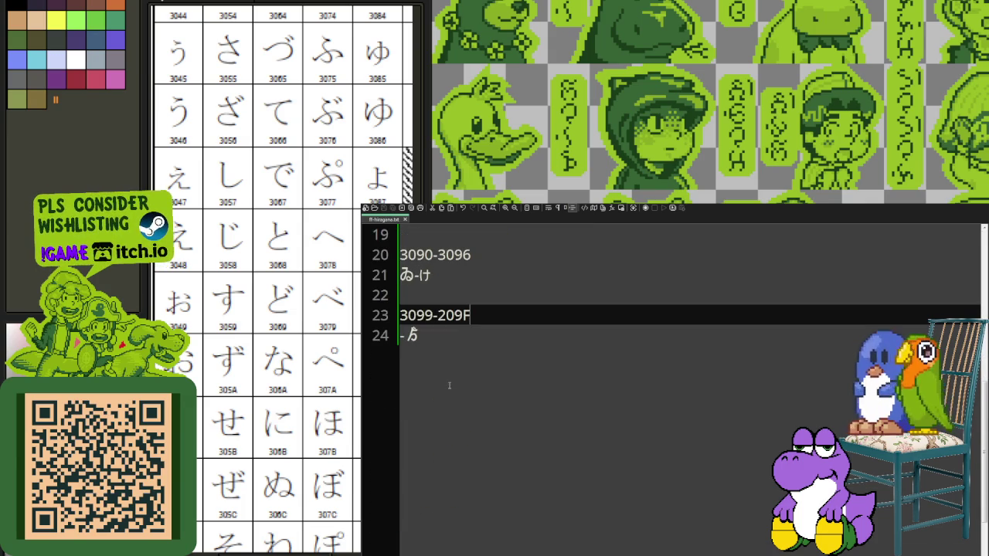
scroll(449, 383, "up", 2)
scroll(450, 383, "up", 4)
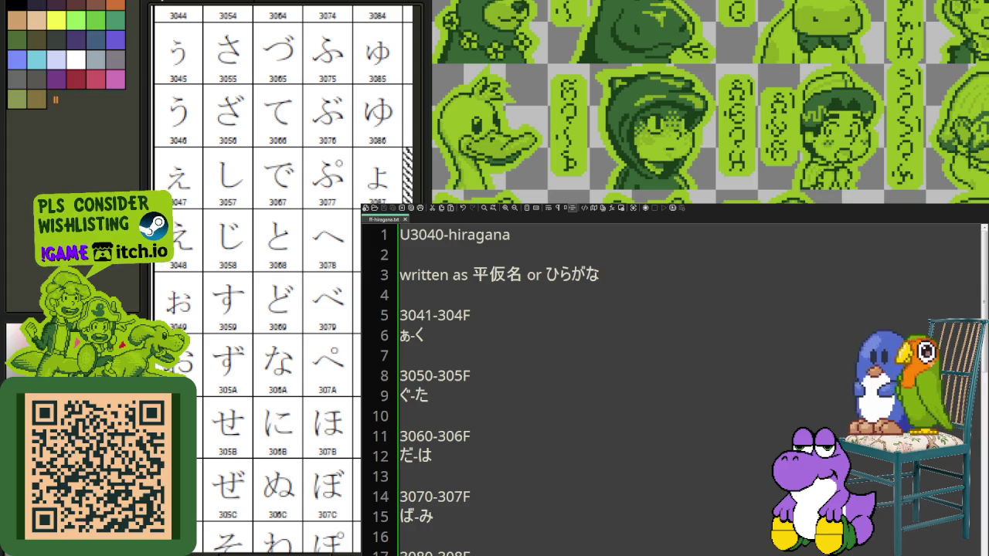
key("alt+F4")
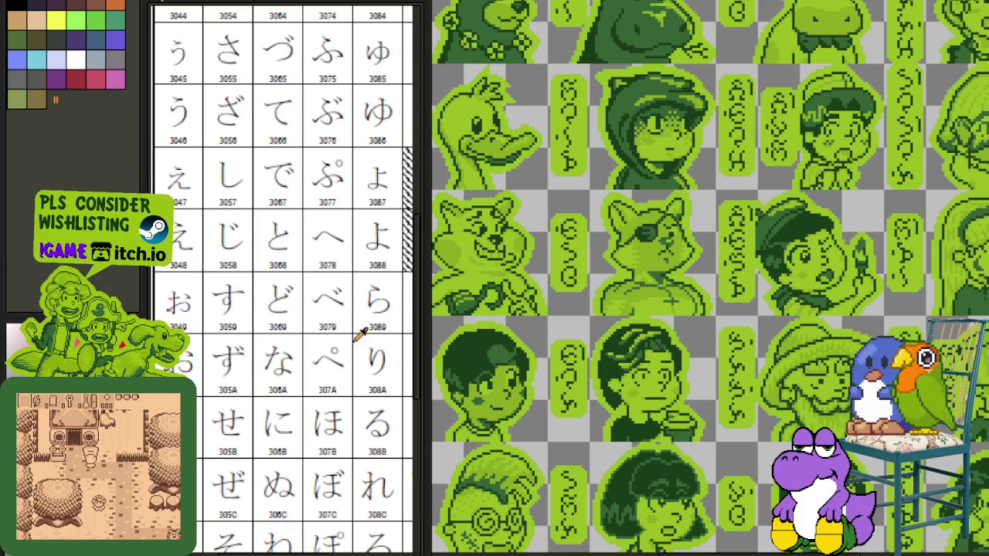
- Zoom around the hiragana chart, then close it, discarding unsaved changes
scroll(370, 255, "down", 1)
scroll(347, 250, "down", 1)
scroll(251, 67, "up", 1)
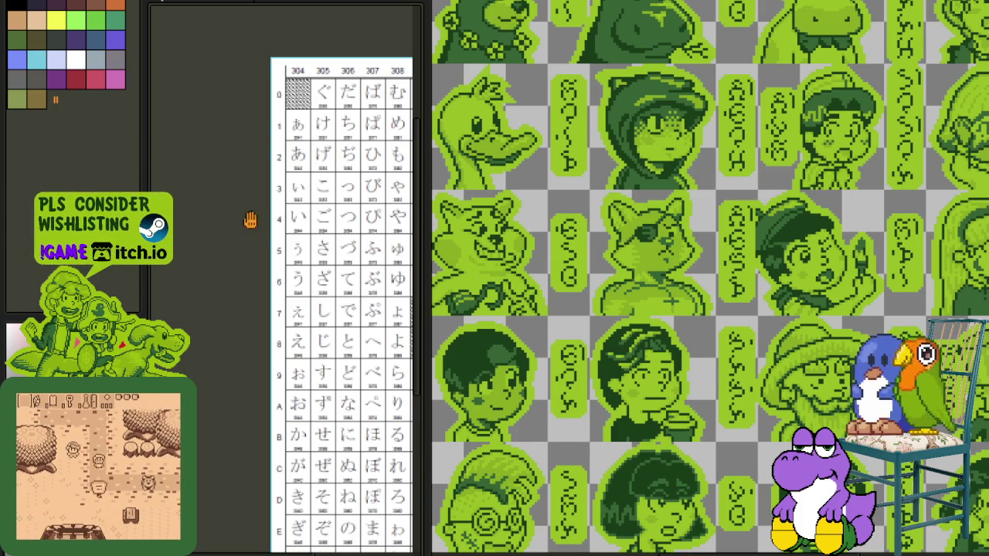
scroll(232, 201, "up", 1)
scroll(220, 197, "down", 2)
scroll(297, 232, "up", 1)
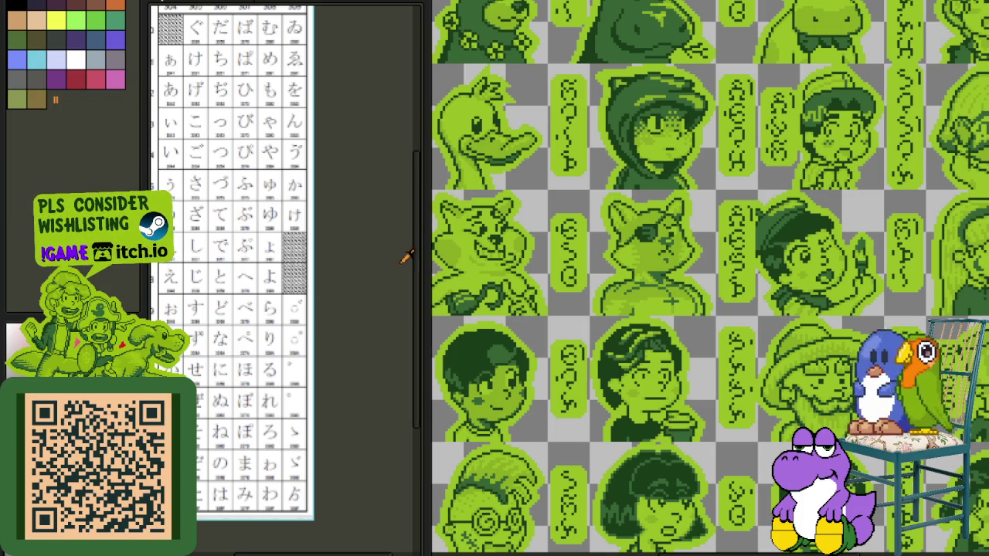
scroll(379, 276, "up", 2)
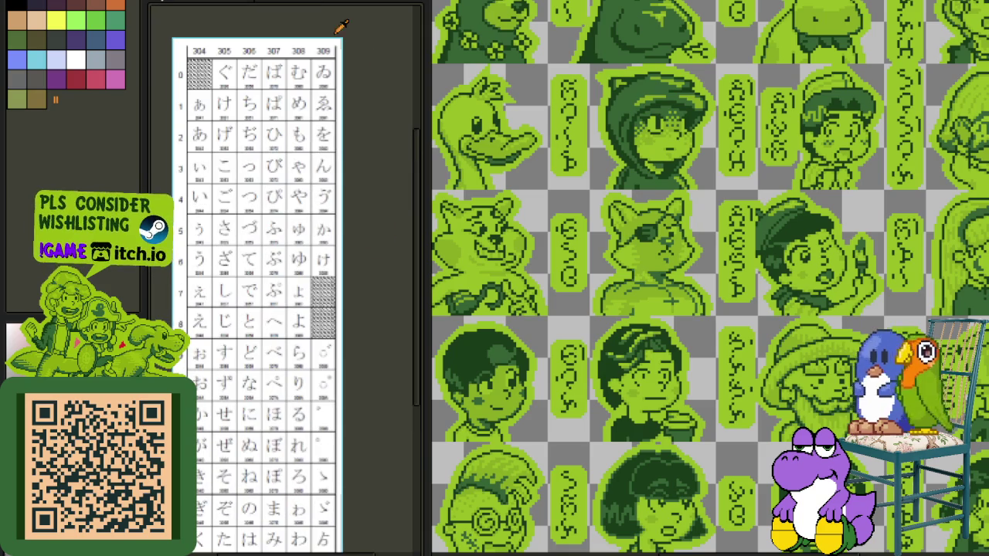
left_click(255, 4)
left_click(533, 286)
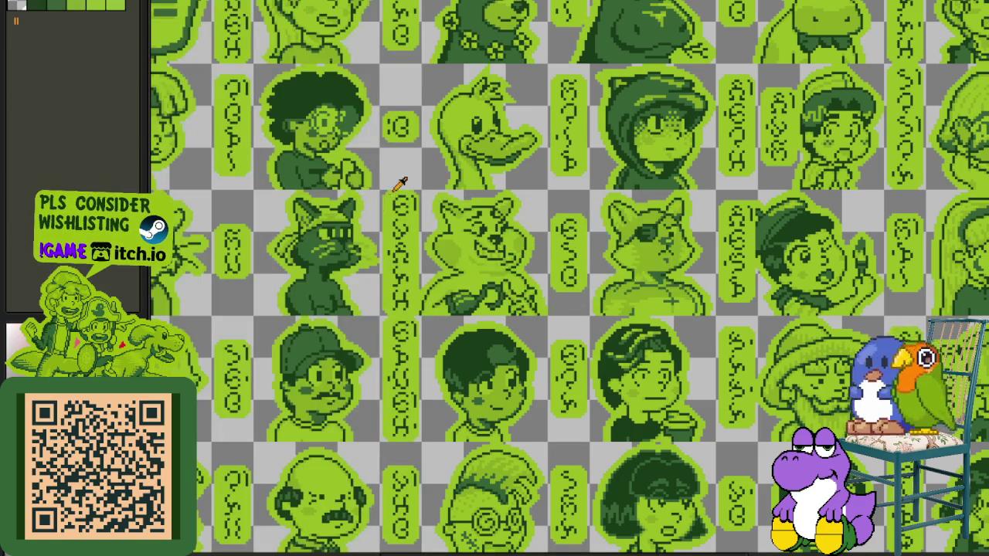
scroll(402, 184, "down", 2)
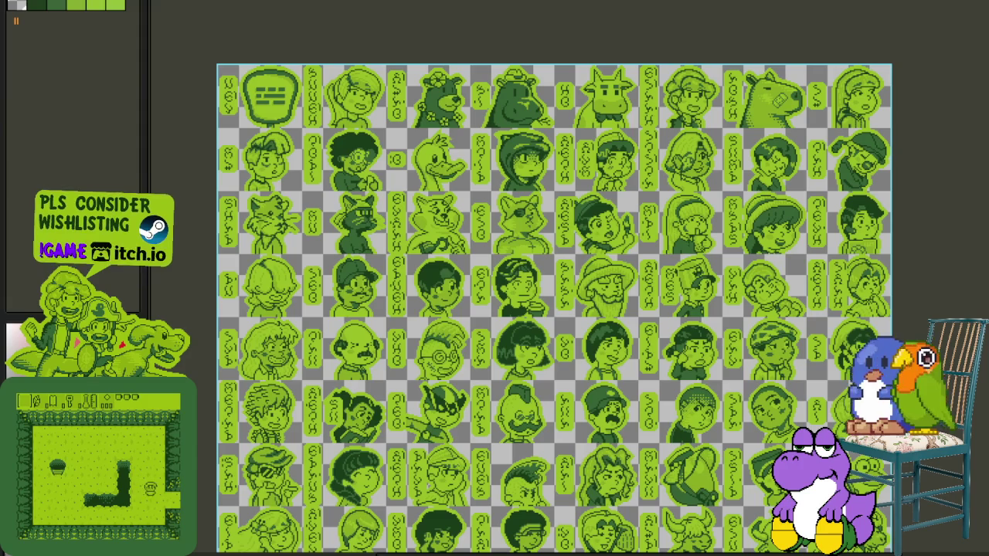
- Create a new tall sprite and paste the katakana chart image onto it
key("alt+f")
key("n")
left_click(511, 372)
key("ctrl+v")
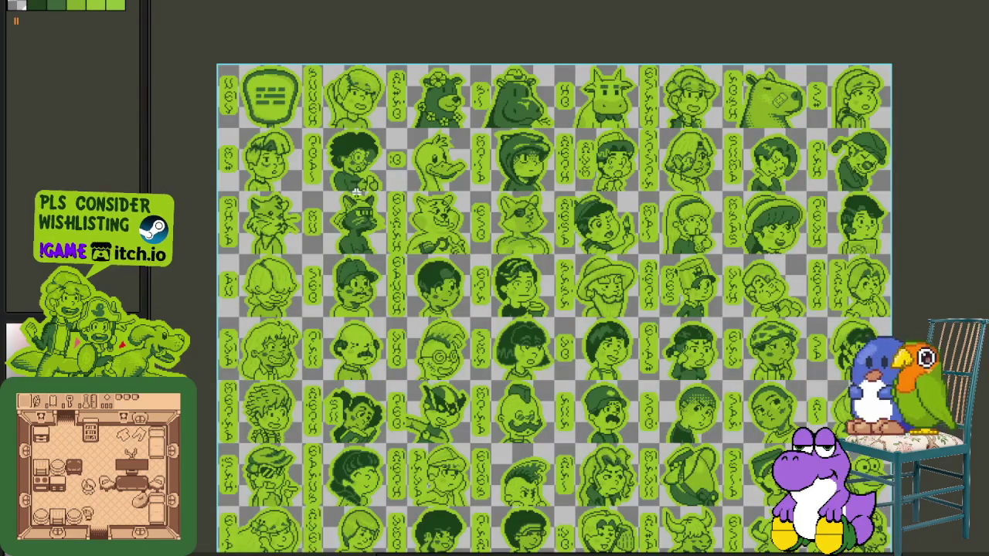
scroll(521, 306, "down", 1)
- Scroll the menu screens sheet and select a block of it
scroll(504, 254, "up", 1)
scroll(379, 92, "down", 1)
scroll(356, 69, "up", 1)
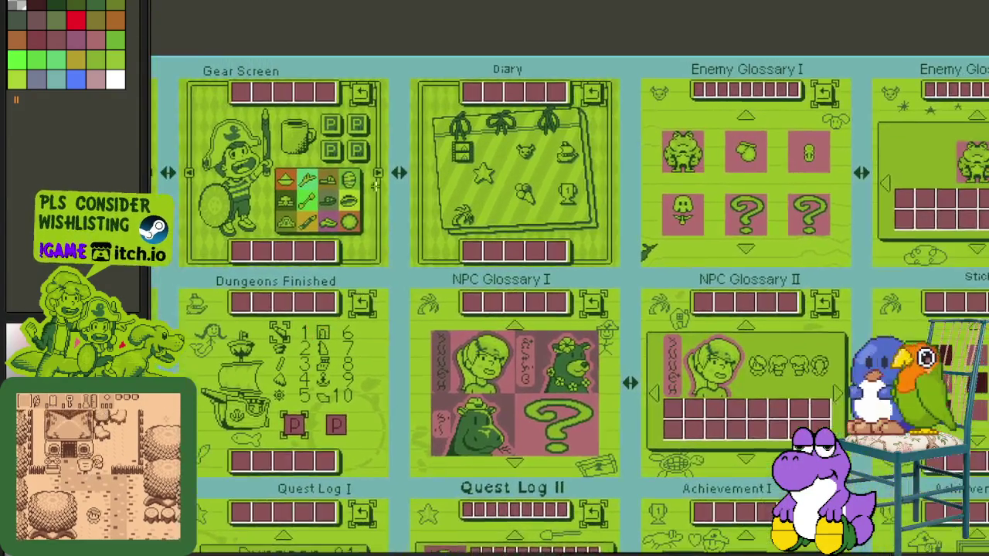
left_click_drag(346, 130, 800, 394)
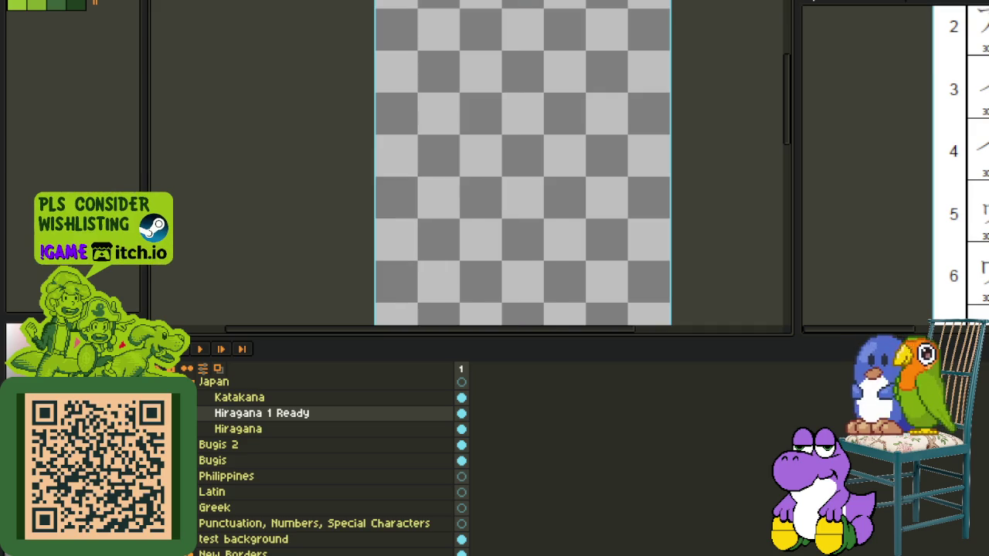
- Duplicate the Katakana and New Borders layers, moving New Borders Copy into the Japan group
right_click(239, 397)
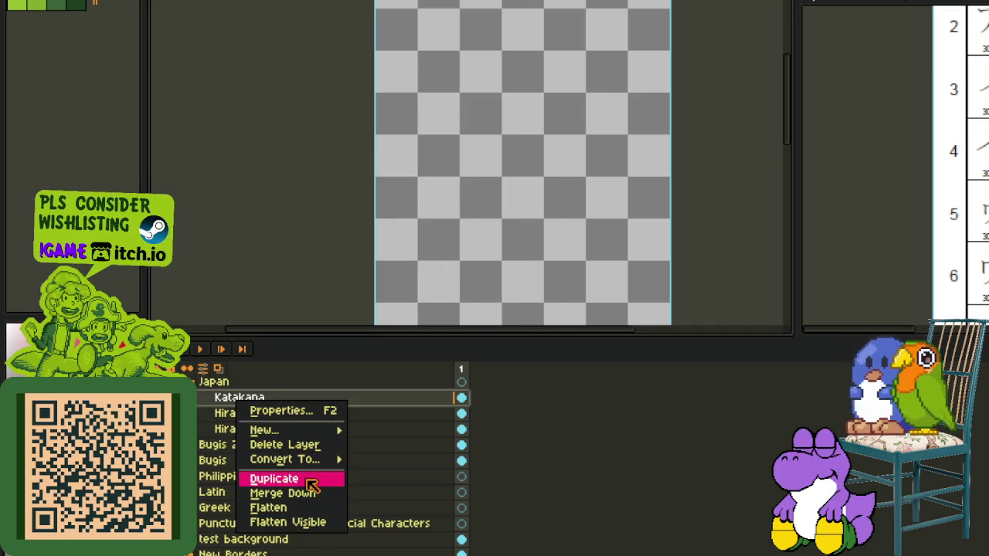
left_click(255, 477)
scroll(243, 484, "down", 1)
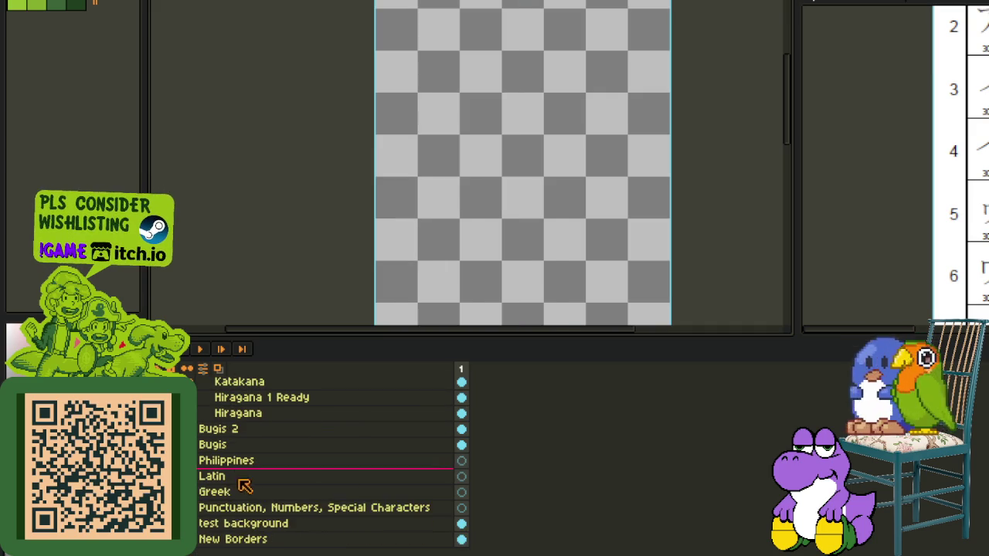
right_click(261, 538)
left_click(282, 526)
mouse_move(286, 536)
left_mouse_down()
mouse_move(293, 425)
mouse_move(284, 448)
left_mouse_up()
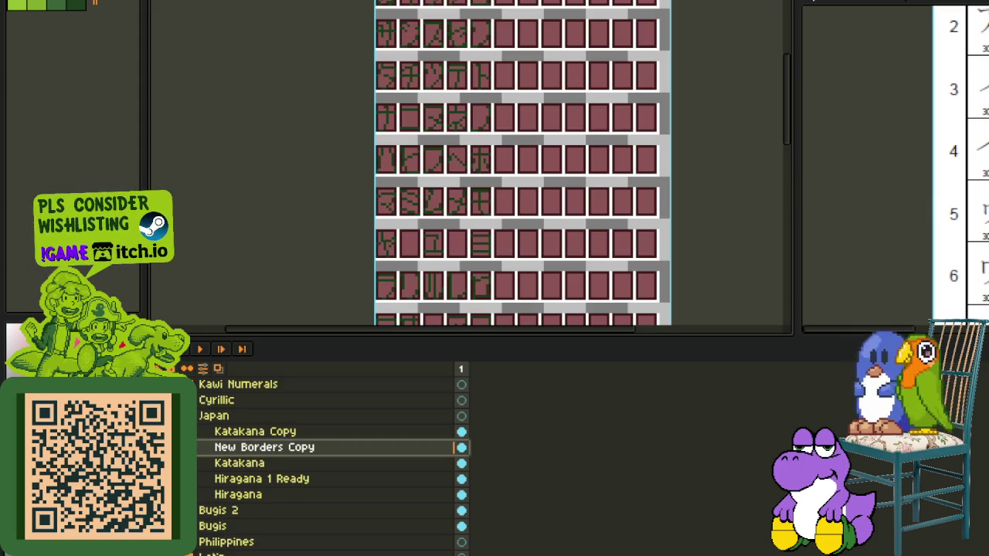
- On Katakana Copy, replace the dark green glyph colour with red and zoom out
left_click(256, 431)
scroll(436, 126, "up", 1)
scroll(464, 193, "up", 2)
scroll(487, 202, "up", 2)
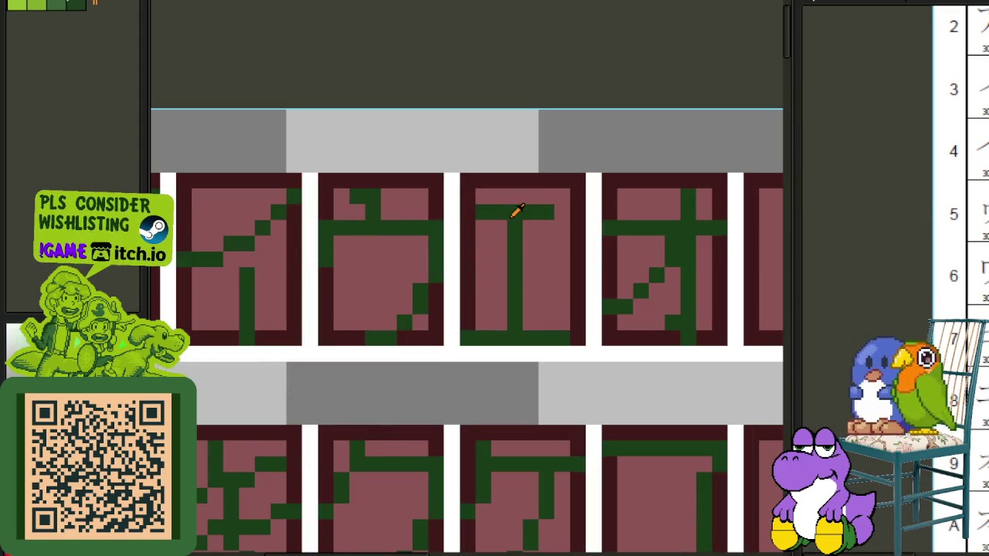
key("shift+r")
left_click(450, 438)
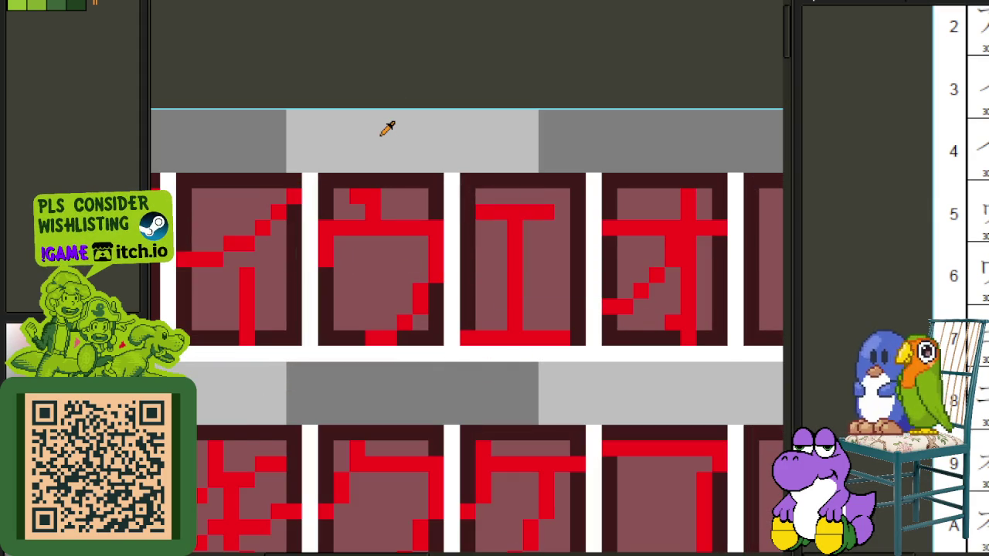
scroll(386, 114, "down", 2)
scroll(383, 111, "down", 1)
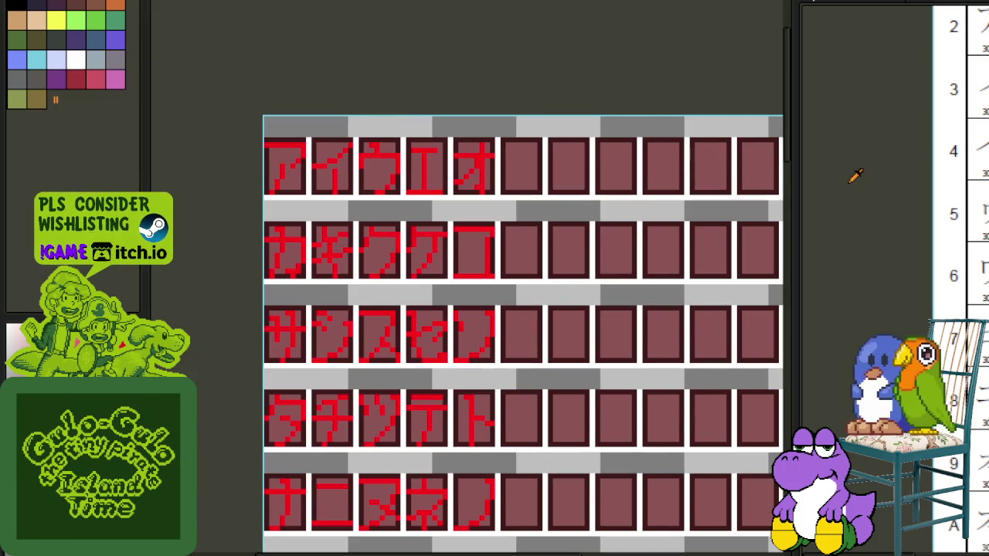
left_click_drag(884, 68, 804, 358)
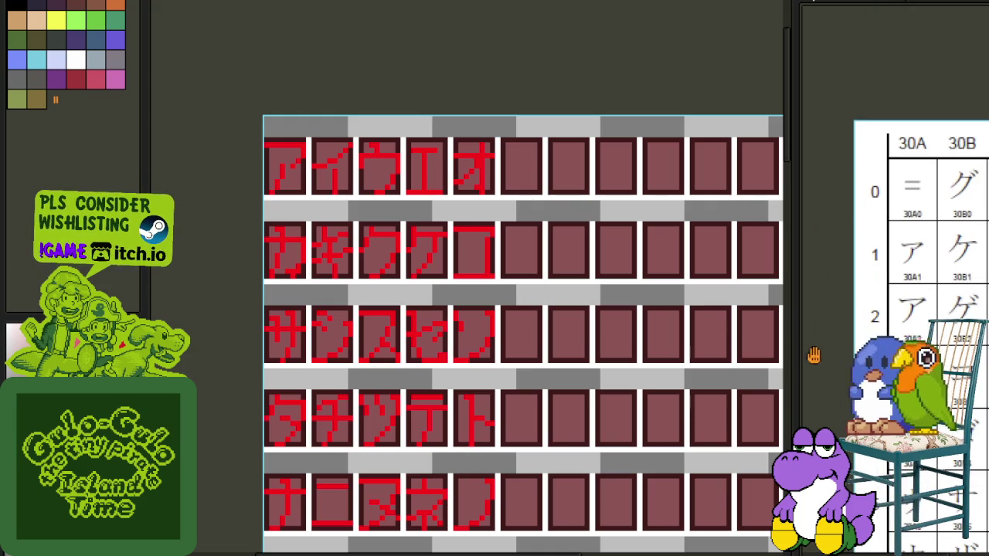
scroll(910, 168, "up", 4)
left_click_drag(921, 144, 828, 287)
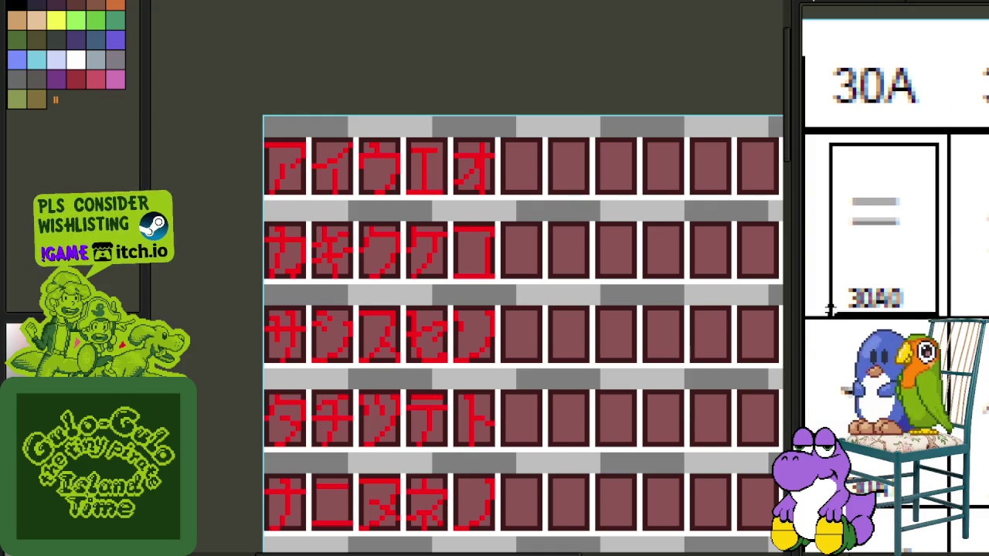
scroll(976, 245, "down", 2)
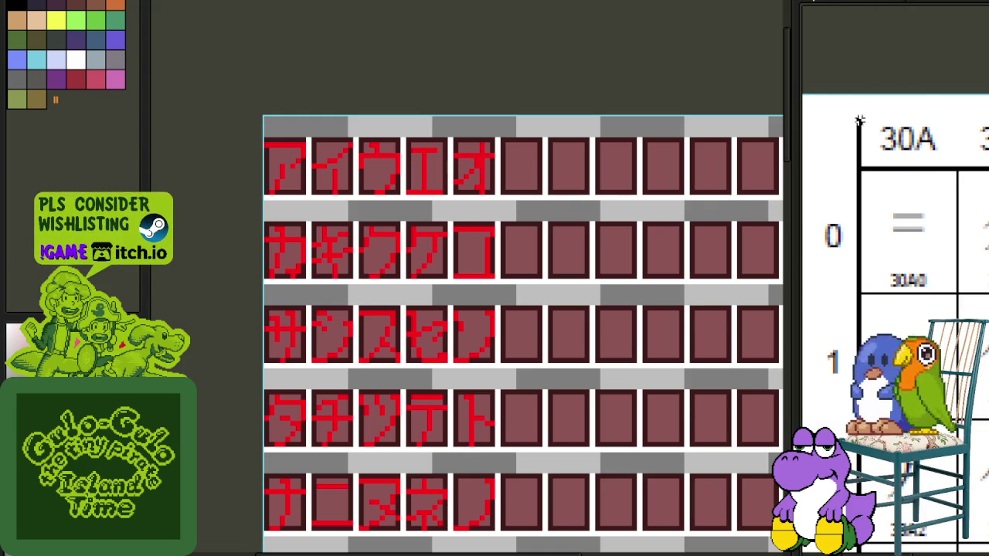
left_click_drag(868, 128, 953, 309)
scroll(945, 189, "down", 2)
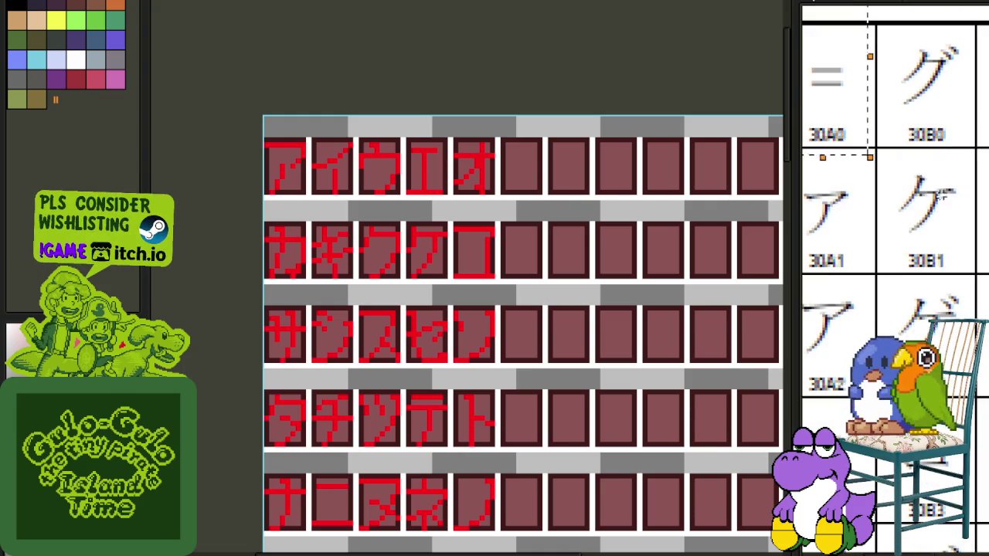
scroll(943, 189, "down", 2)
scroll(881, 309, "up", 2)
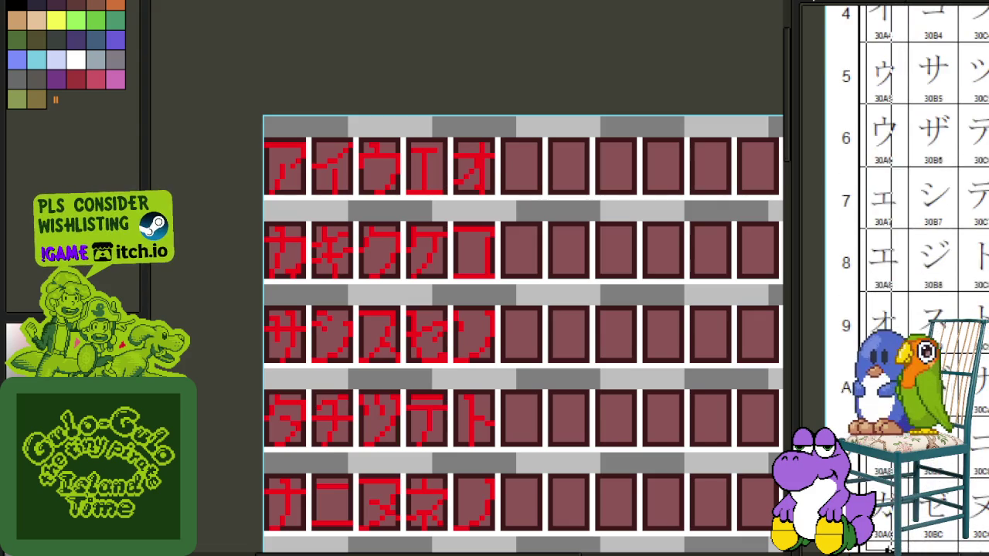
scroll(897, 232, "down", 2)
scroll(896, 232, "down", 2)
scroll(896, 231, "right", 1)
scroll(889, 232, "right", 2)
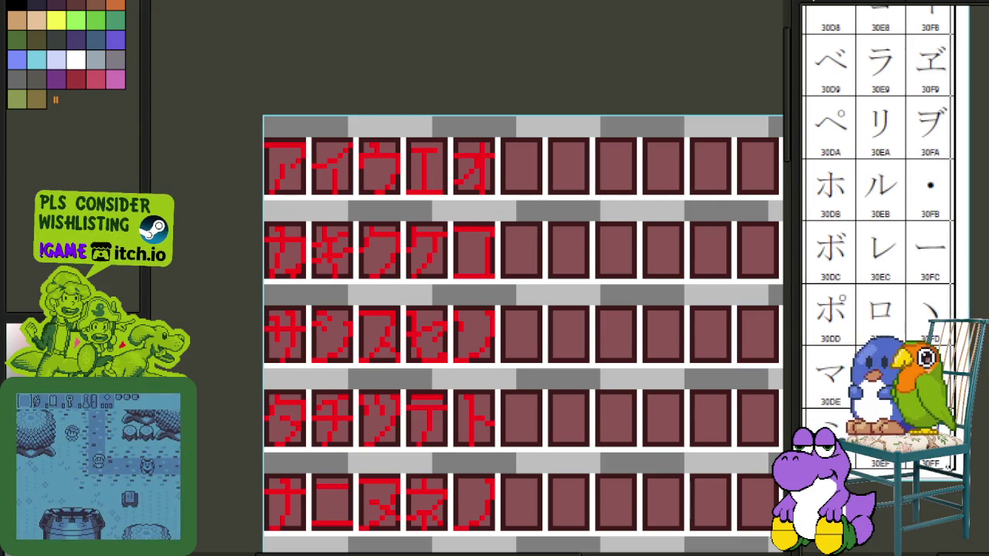
scroll(889, 232, "down", 3)
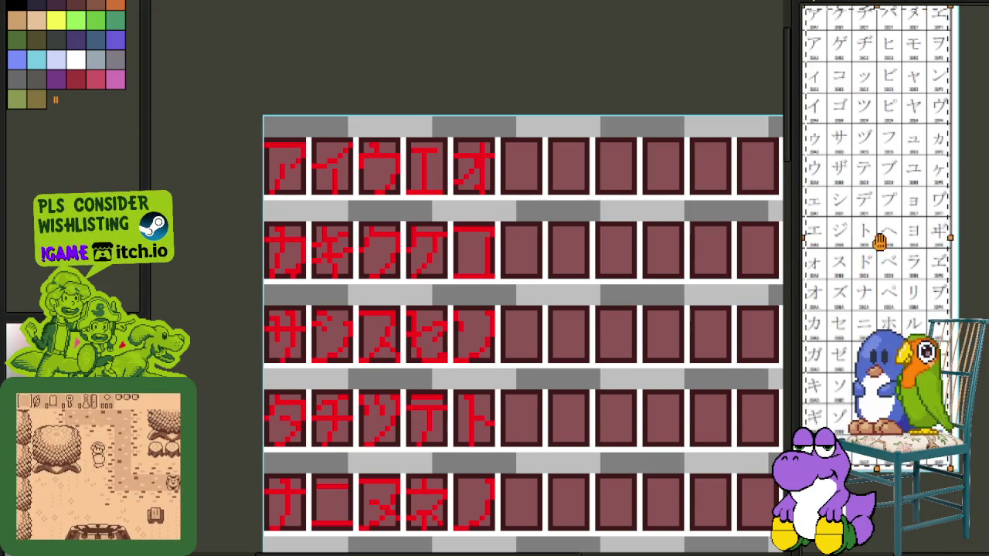
left_click_drag(872, 232, 945, 493)
scroll(904, 340, "up", 2)
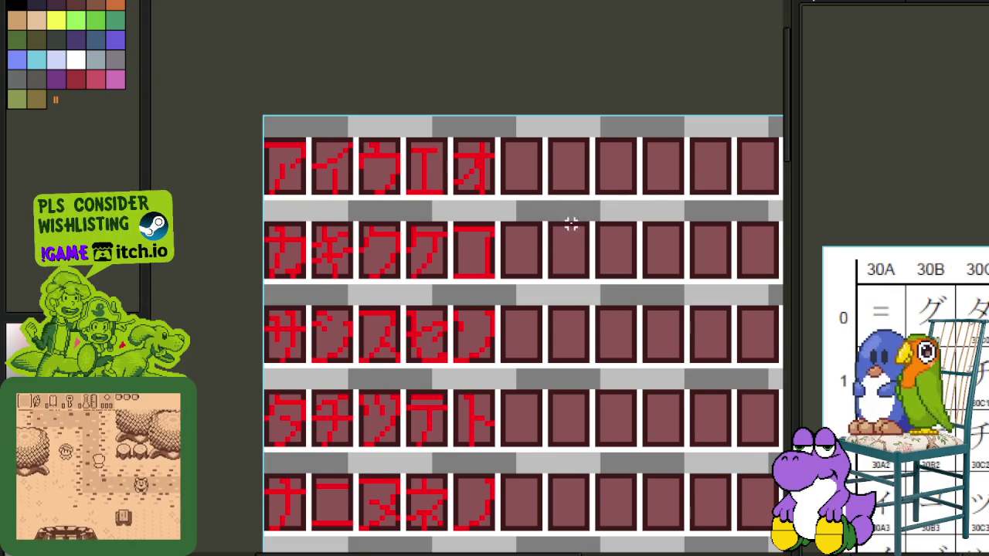
scroll(572, 223, "down", 1)
mouse_move(532, 377)
left_mouse_down()
mouse_move(529, 200)
mouse_move(521, 298)
mouse_move(503, 101)
mouse_move(487, 281)
mouse_move(450, 222)
mouse_move(452, 286)
mouse_move(466, 0)
mouse_move(420, 409)
left_mouse_up()
scroll(529, 208, "down", 1)
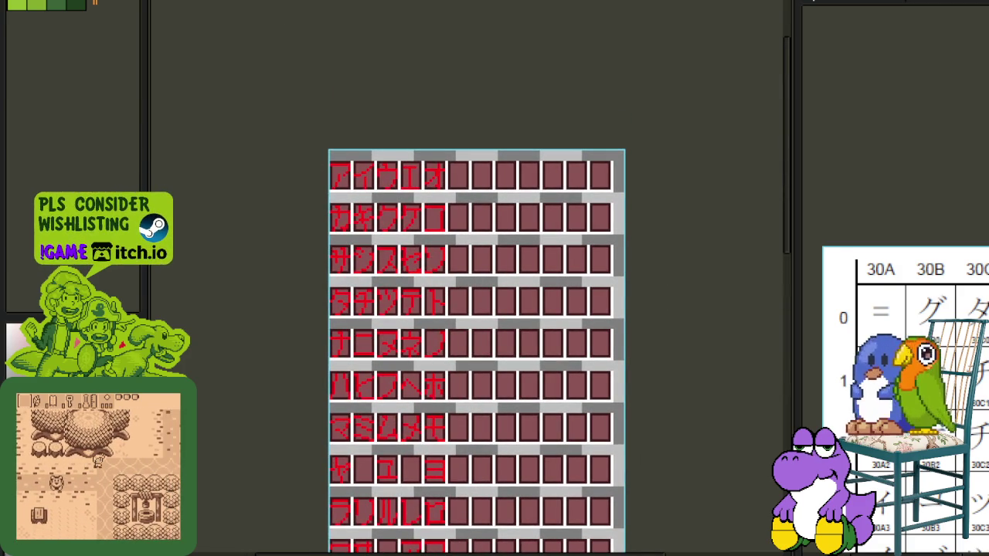
- Switch to the green pixel-font sheet and pan to its top glyph rows
key("ctrl+Tab")
left_click_drag(565, 122, 438, 404)
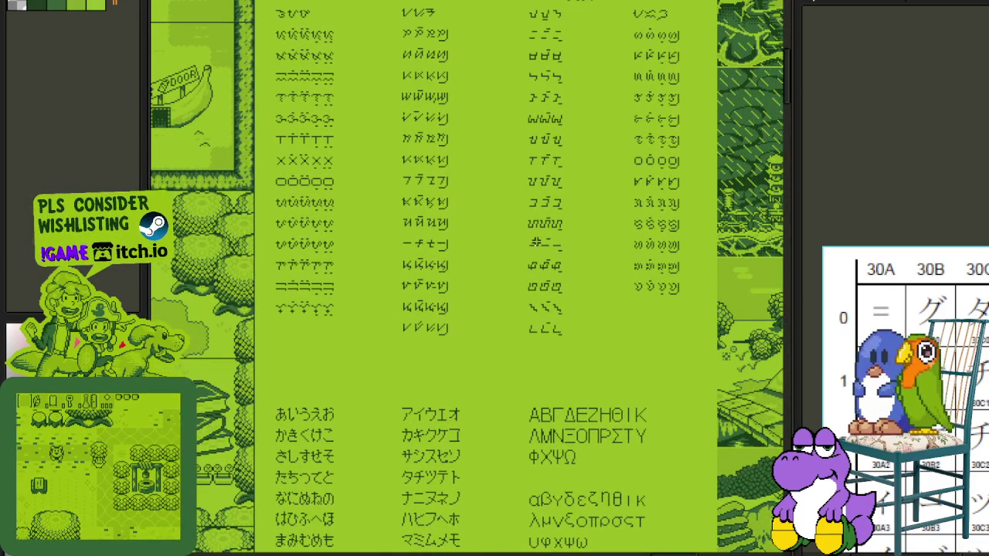
left_click_drag(502, 204, 486, 346)
mouse_move(506, 249)
left_mouse_down()
mouse_move(518, 481)
mouse_move(490, 421)
left_mouse_up()
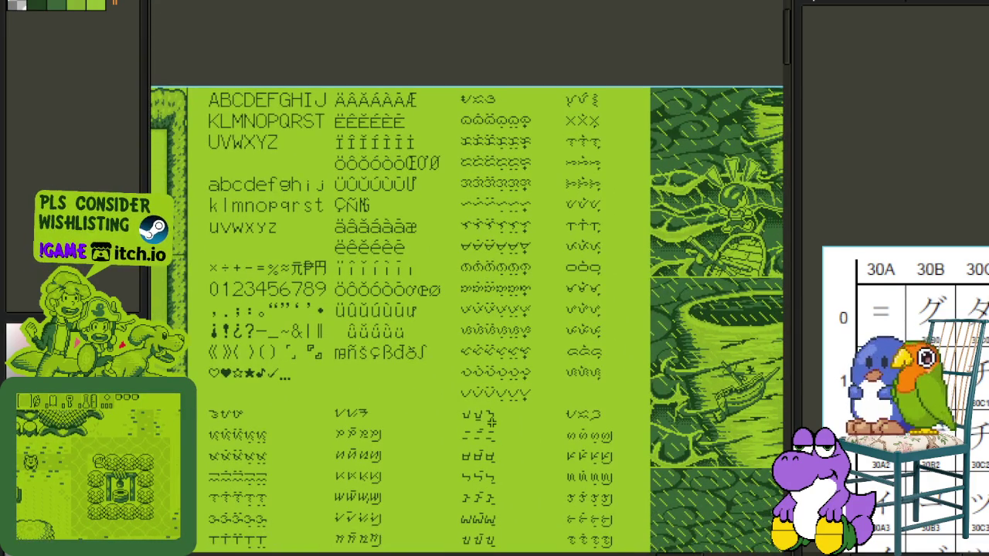
scroll(406, 25, "up", 2)
- Marquee-select a block of syllabic glyph rows and their column
mouse_move(607, 533)
left_mouse_down()
mouse_move(623, 552)
mouse_move(653, 552)
mouse_move(656, 530)
left_mouse_up()
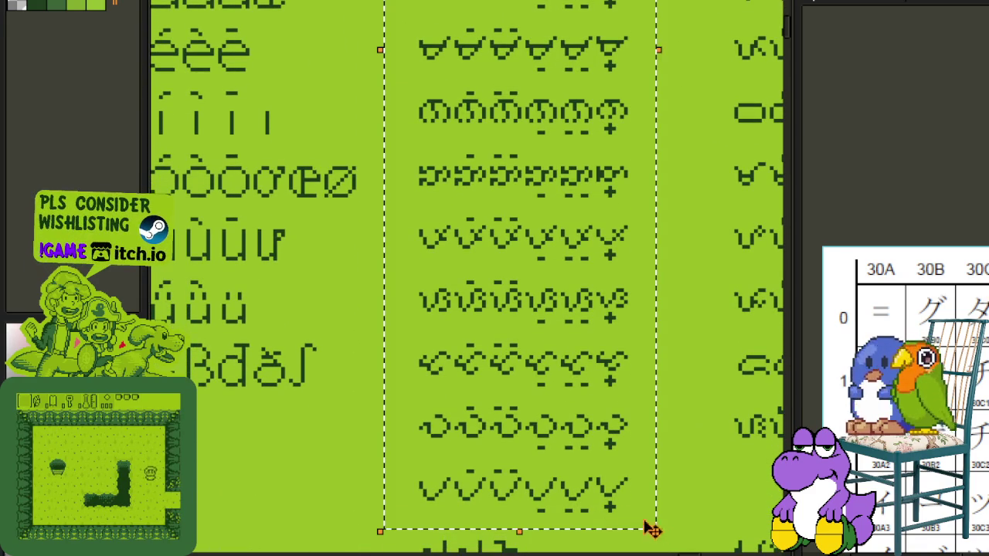
scroll(595, 271, "down", 1)
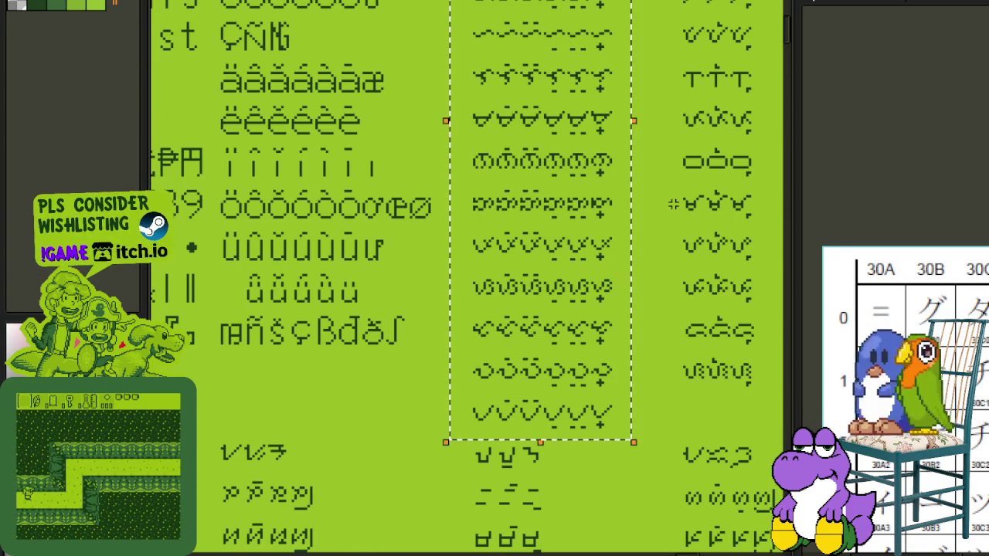
scroll(662, 180, "up", 3)
scroll(657, 177, "left", 1)
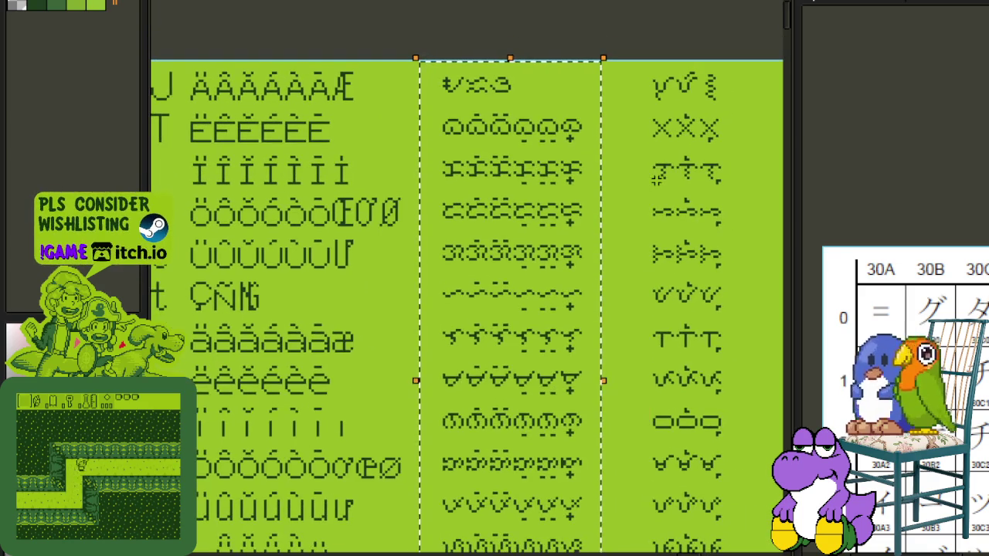
left_click(422, 61)
scroll(422, 61, "down", 3)
scroll(600, 532, "down", 2)
- Adjust the syllabic glyph selection while scrolling, then clear it
left_click_drag(599, 531, 599, 442)
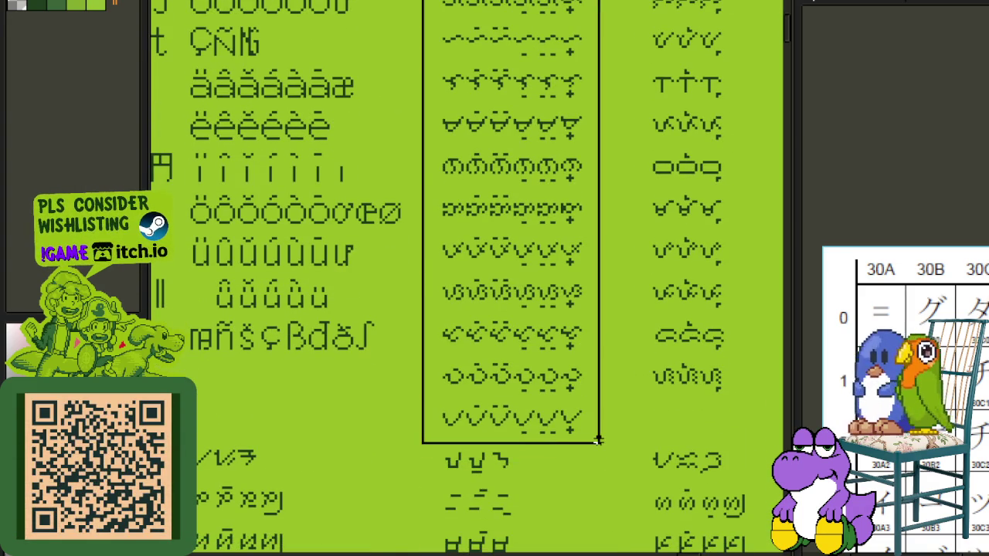
scroll(494, 298, "up", 1)
scroll(319, 327, "up", 1)
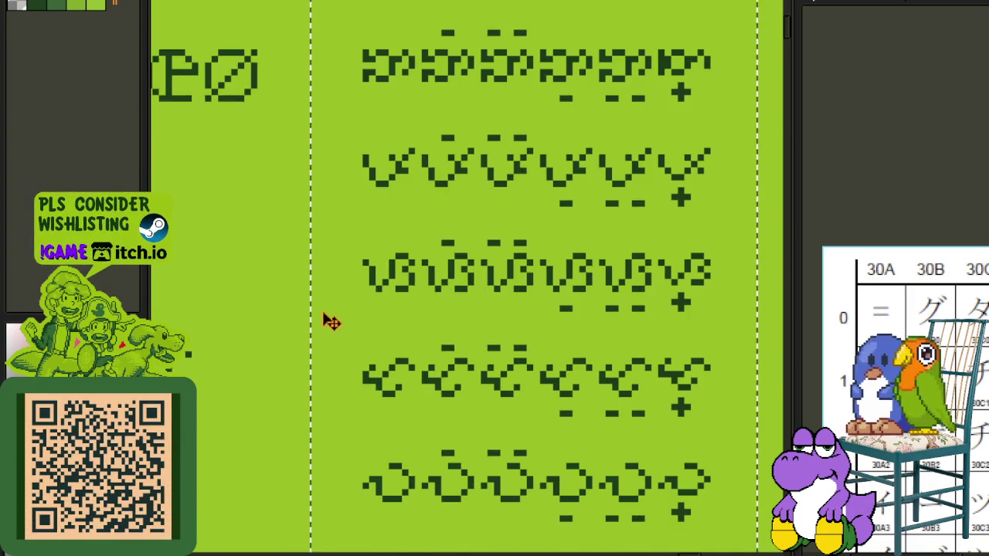
scroll(394, 278, "up", 1)
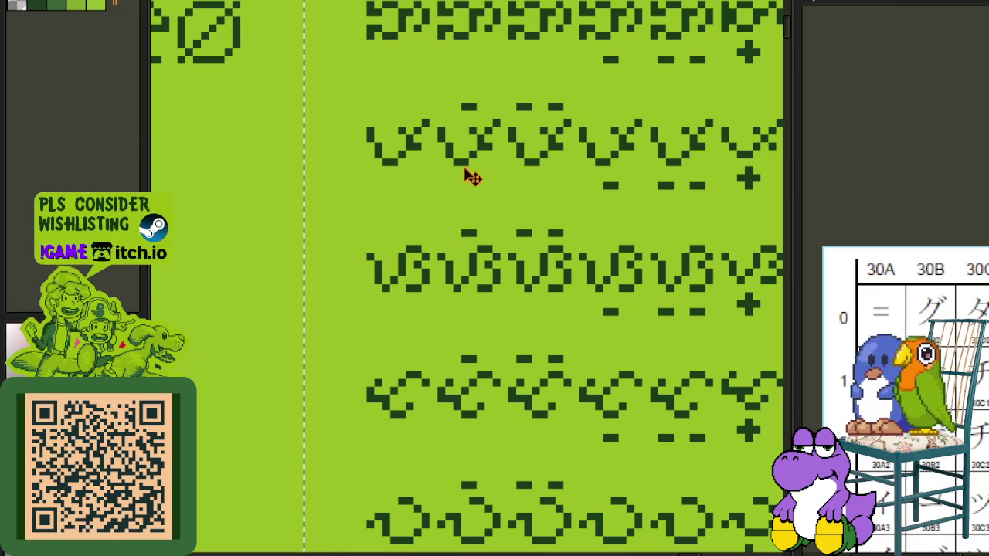
scroll(467, 183, "down", 1)
scroll(473, 183, "down", 1)
key("ctrl+d")
- Pan down the font sheet and marquee-select the accented glyph rows
left_click_drag(680, 97, 651, 312)
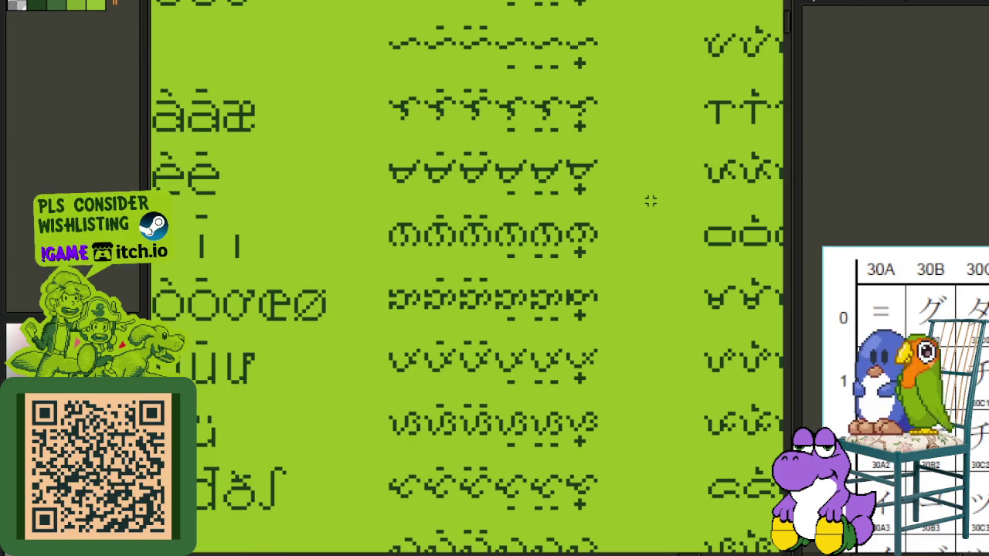
scroll(651, 205, "down", 1)
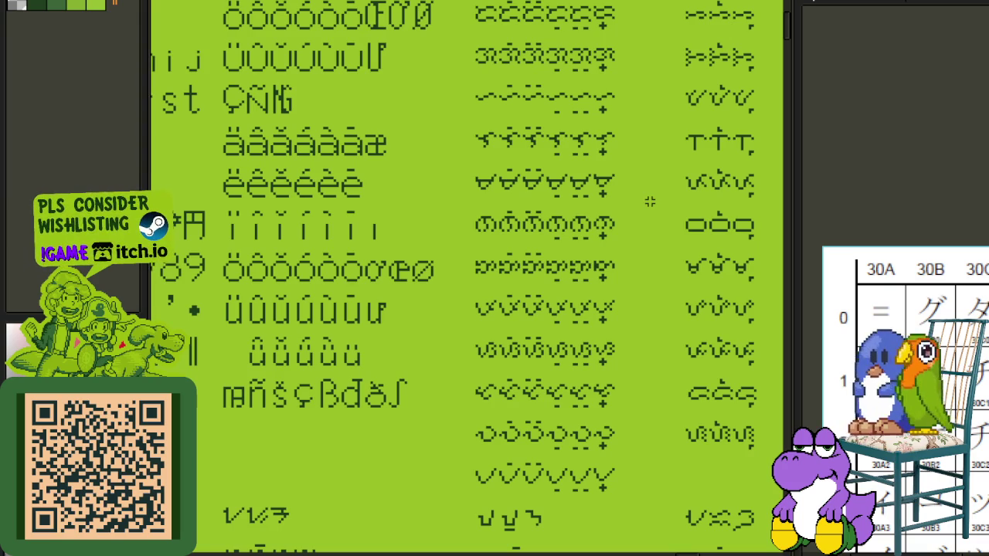
scroll(626, 207, "up", 2)
left_click_drag(308, 47, 445, 234)
scroll(437, 230, "down", 2)
scroll(464, 311, "down", 1)
scroll(367, 296, "down", 4)
left_click_drag(326, 215, 451, 409)
scroll(461, 211, "down", 4)
scroll(461, 211, "down", 2)
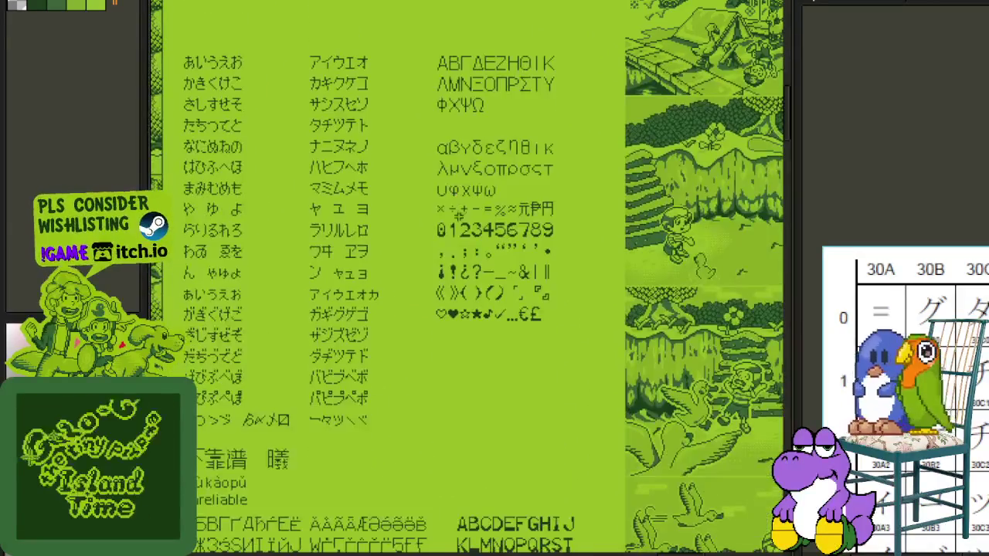
- Pan to the green sheet's kana and Greek rows, then close the view with Escape
scroll(281, 234, "down", 3)
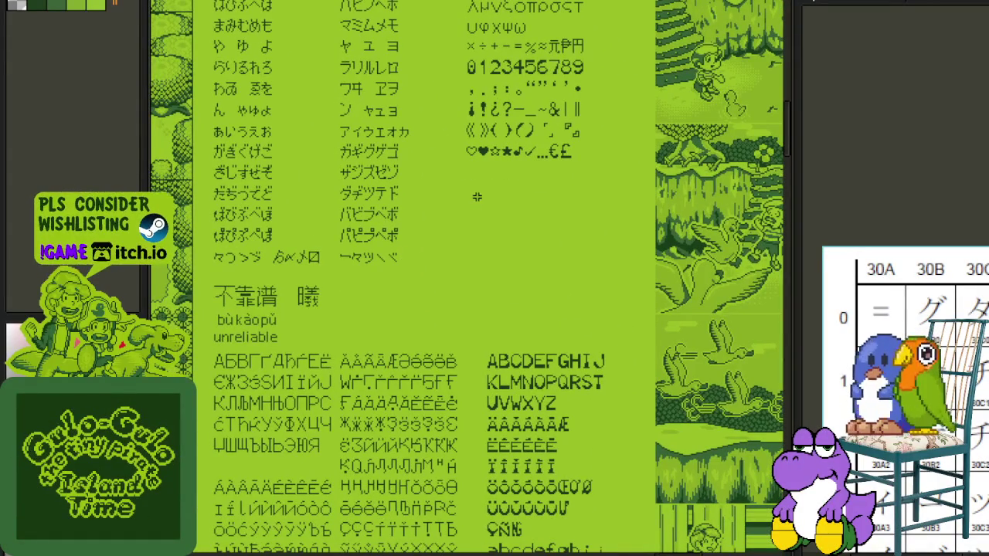
left_click_drag(502, 180, 493, 413)
mouse_move(503, 204)
left_mouse_down()
mouse_move(448, 371)
mouse_move(431, 380)
left_mouse_up()
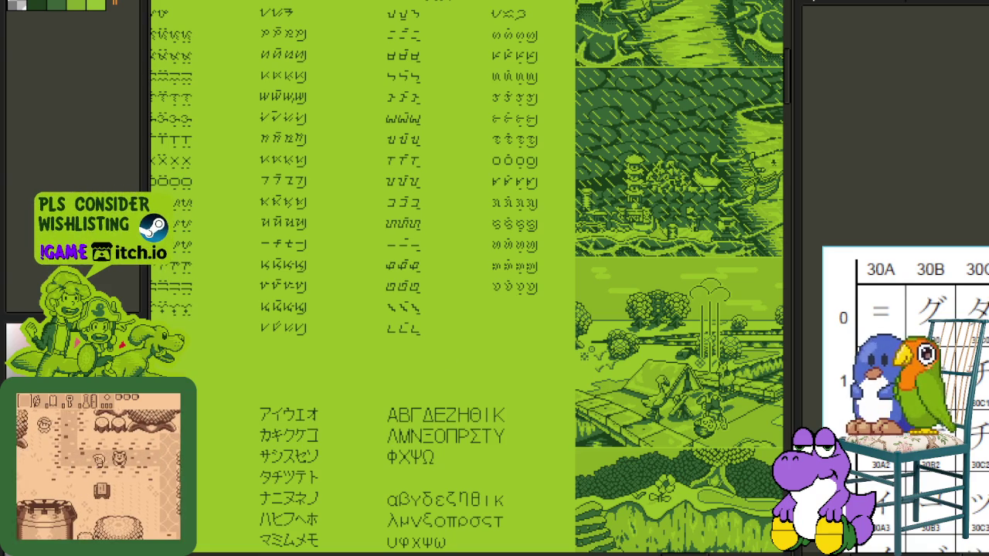
key("Escape")
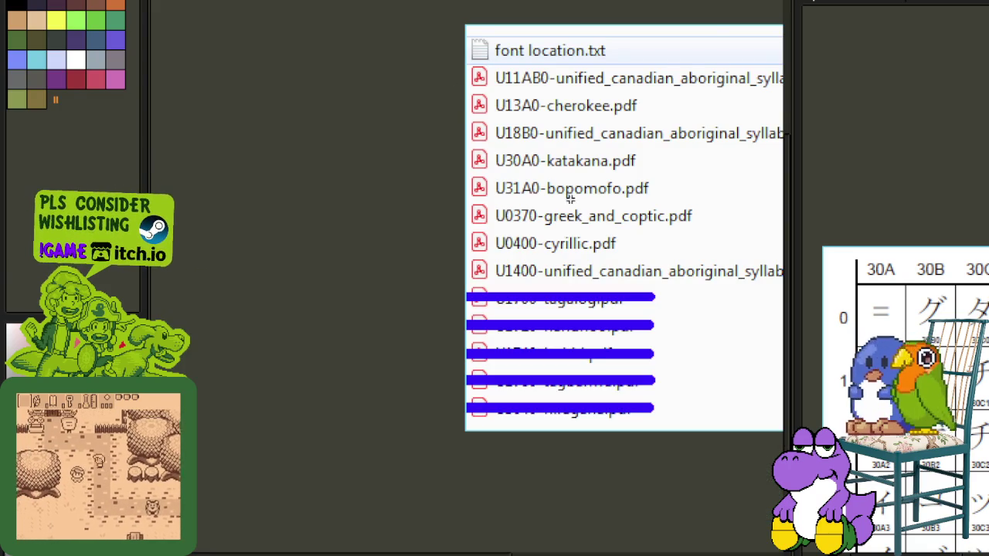
- Bring the chart PDF list fully into view and select U30A0-katakana.pdf
left_click_drag(554, 208, 425, 261)
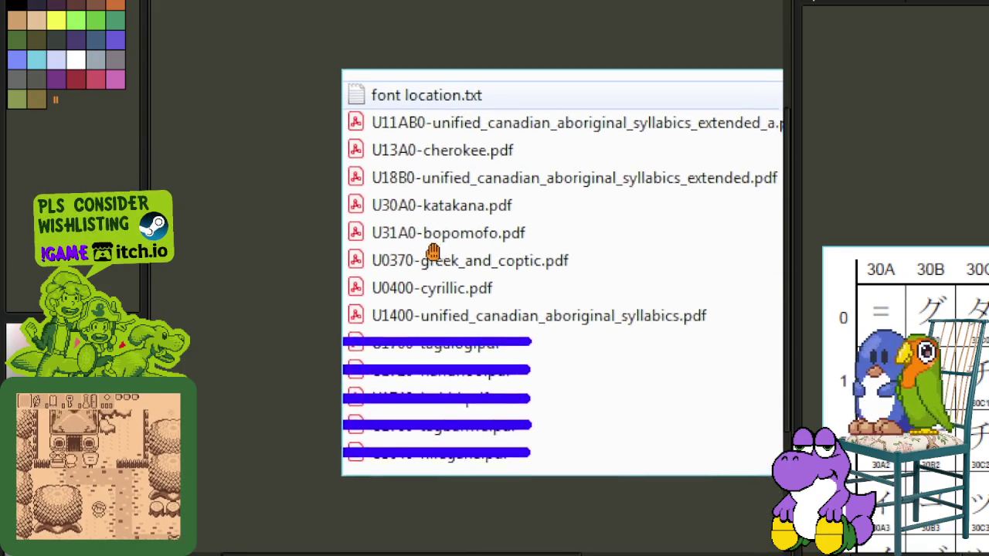
scroll(426, 229, "up", 1)
mouse_move(281, 178)
left_mouse_down()
mouse_move(600, 205)
mouse_move(607, 215)
left_mouse_up()
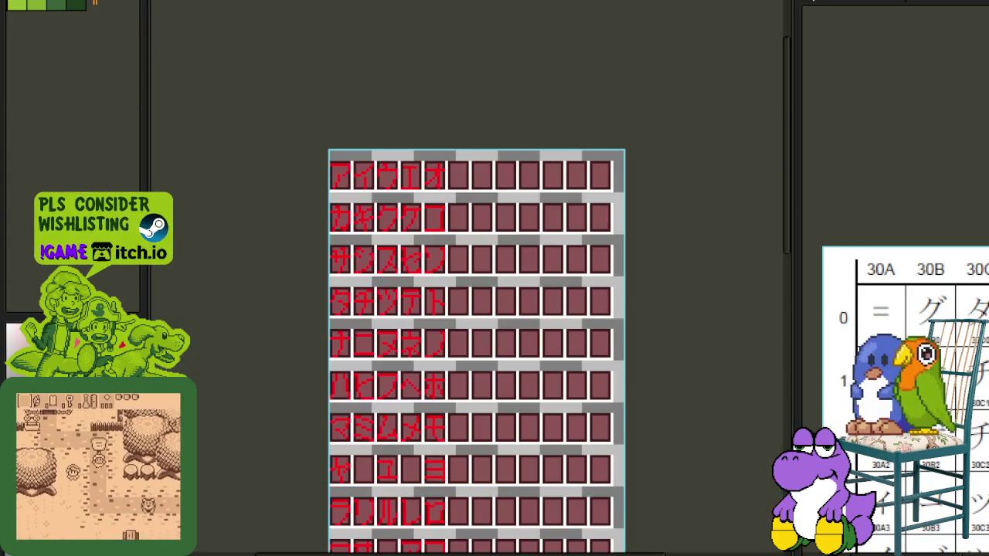
- Zoom and pan across the katakana sheet, from its lower rows back up to the top
scroll(473, 226, "up", 2)
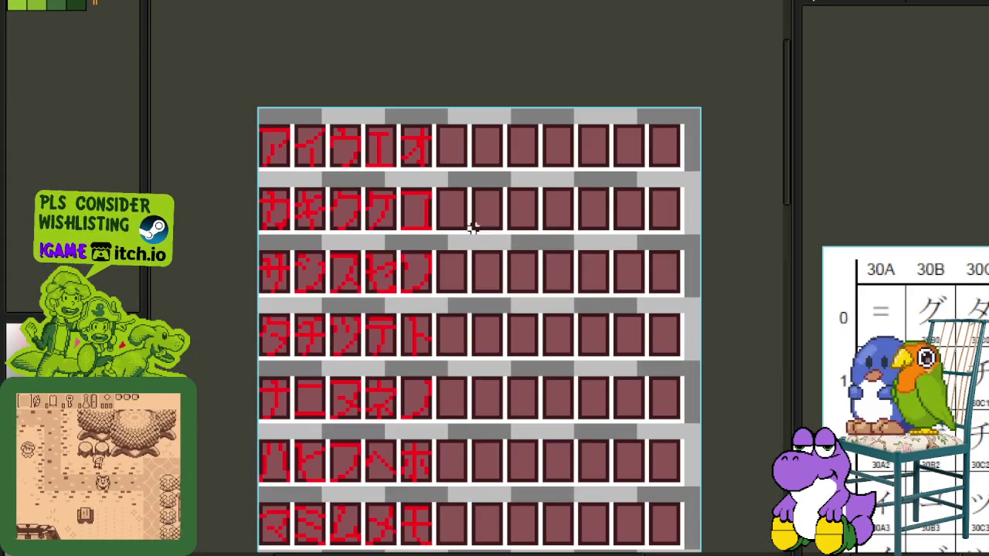
scroll(464, 426, "down", 5)
scroll(459, 181, "down", 2)
left_click_drag(459, 181, 471, 260)
scroll(471, 260, "down", 1)
mouse_move(466, 360)
left_mouse_down()
mouse_move(464, 218)
mouse_move(459, 410)
left_mouse_up()
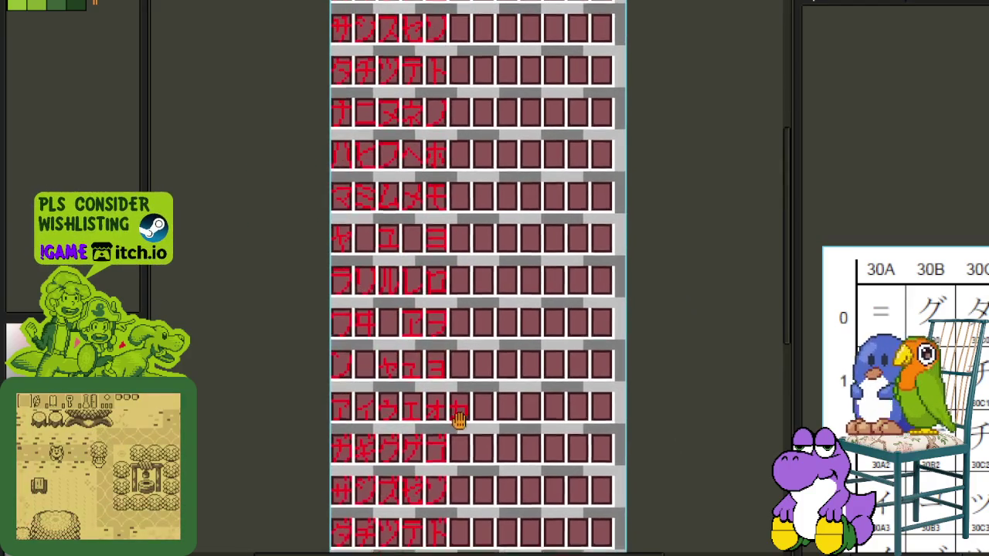
scroll(905, 288, "up", 1)
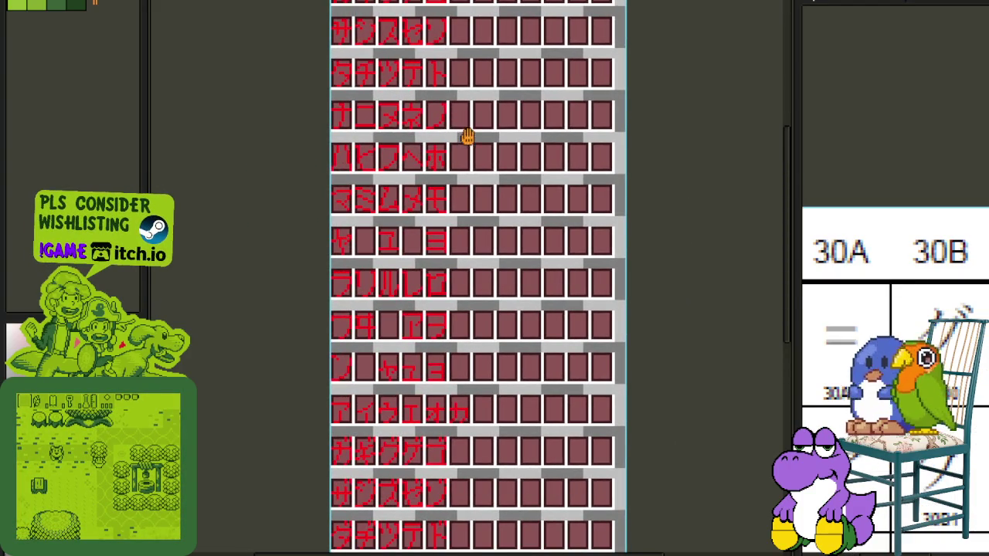
left_click_drag(468, 134, 432, 419)
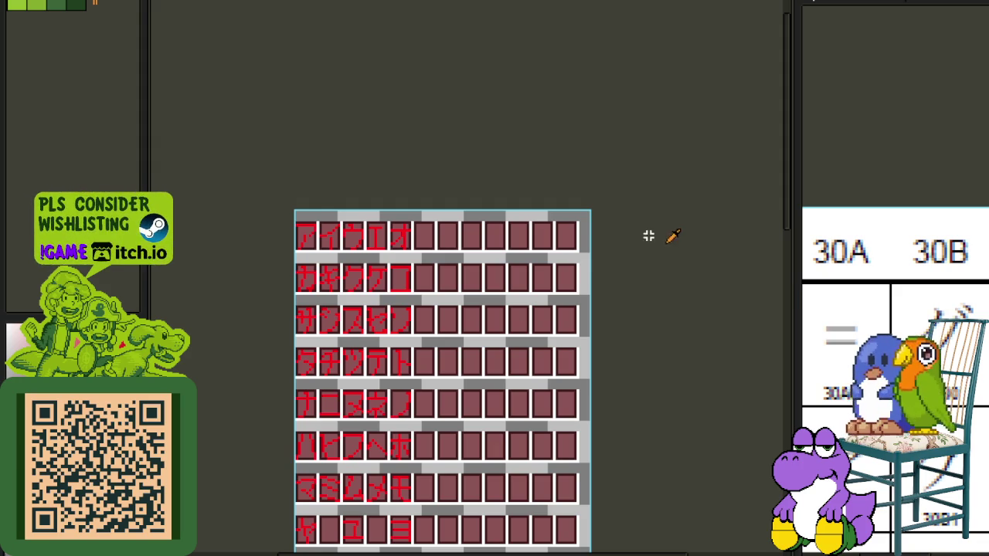
scroll(415, 214, "up", 1)
- Zoom into the cell after オ, paint the two red bars of ゠, then zoom back out
scroll(387, 221, "up", 1)
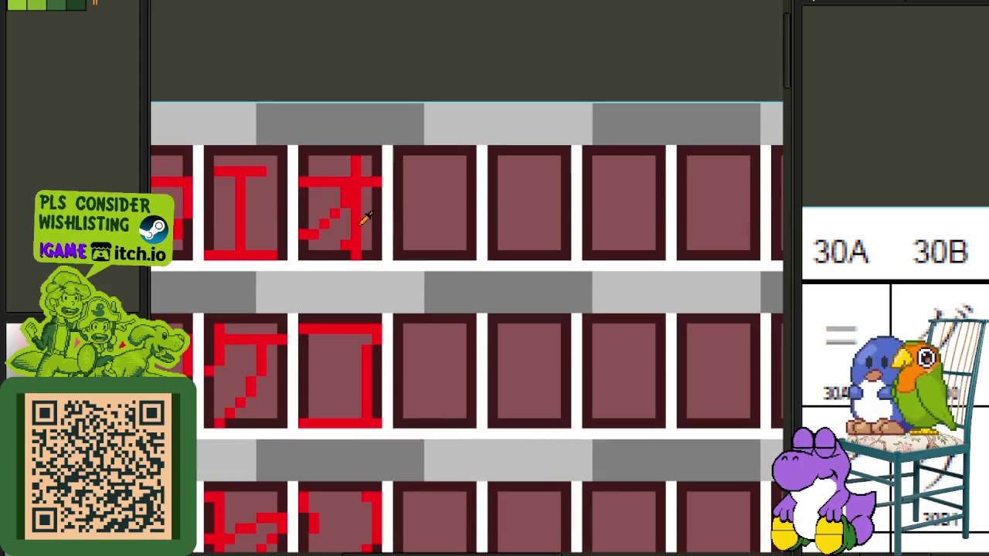
scroll(489, 197, "up", 1)
scroll(494, 199, "up", 1)
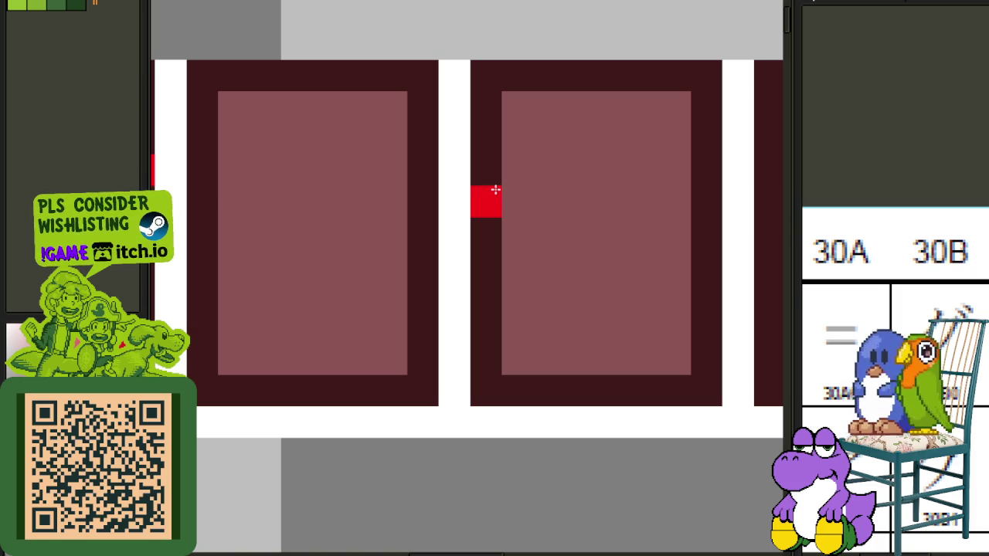
left_click_drag(495, 199, 707, 200)
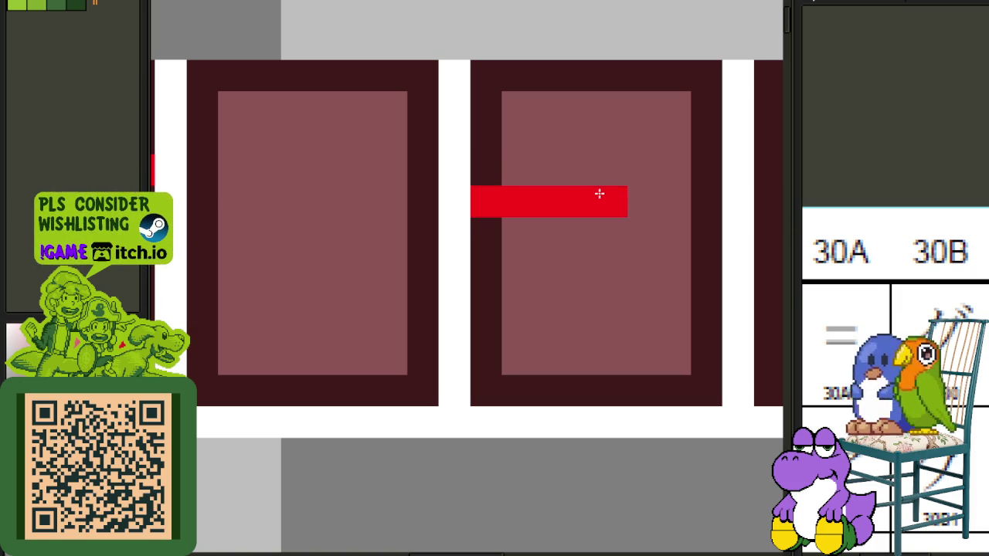
left_click_drag(496, 268, 696, 258)
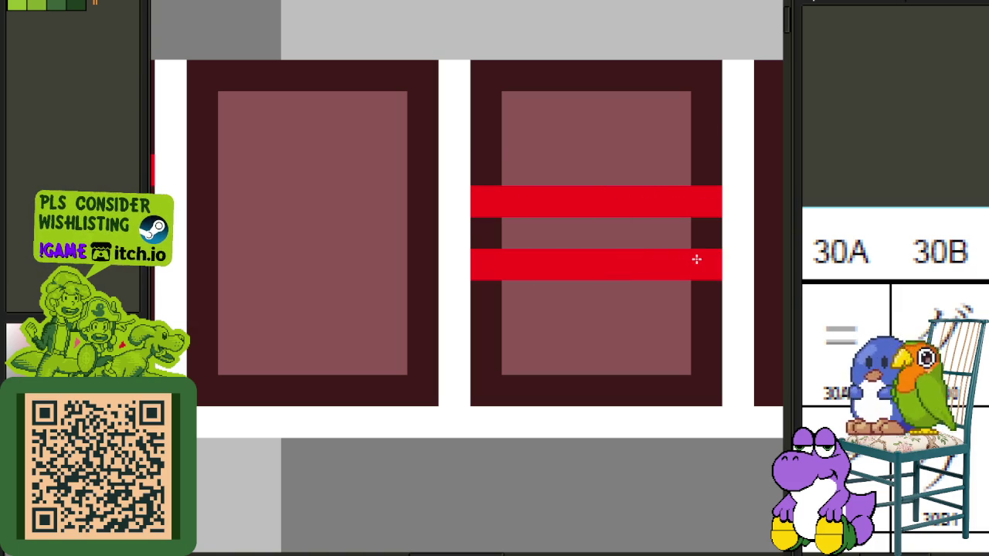
scroll(644, 210, "down", 2)
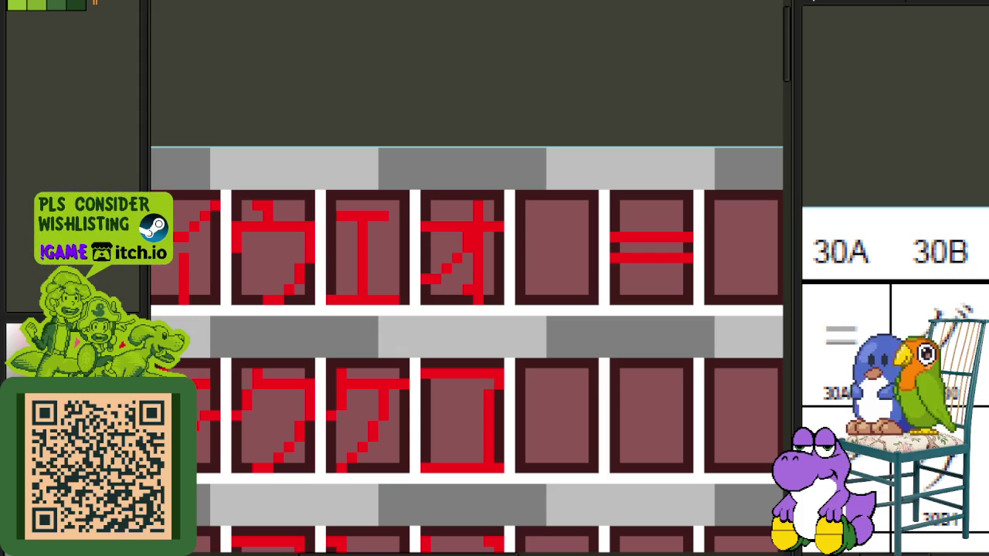
scroll(595, 264, "down", 1)
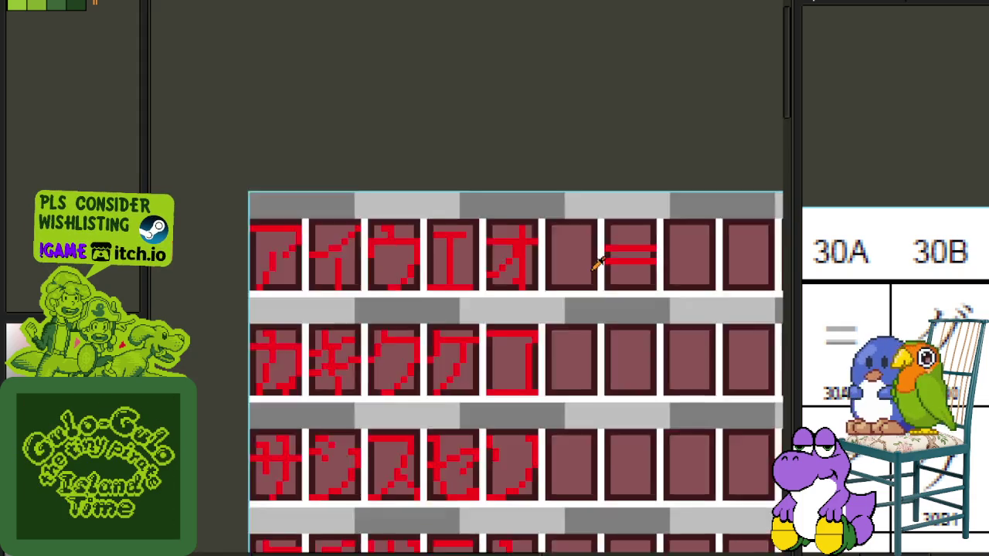
scroll(597, 265, "down", 1)
scroll(541, 278, "down", 1)
scroll(514, 258, "down", 1)
scroll(439, 90, "down", 1)
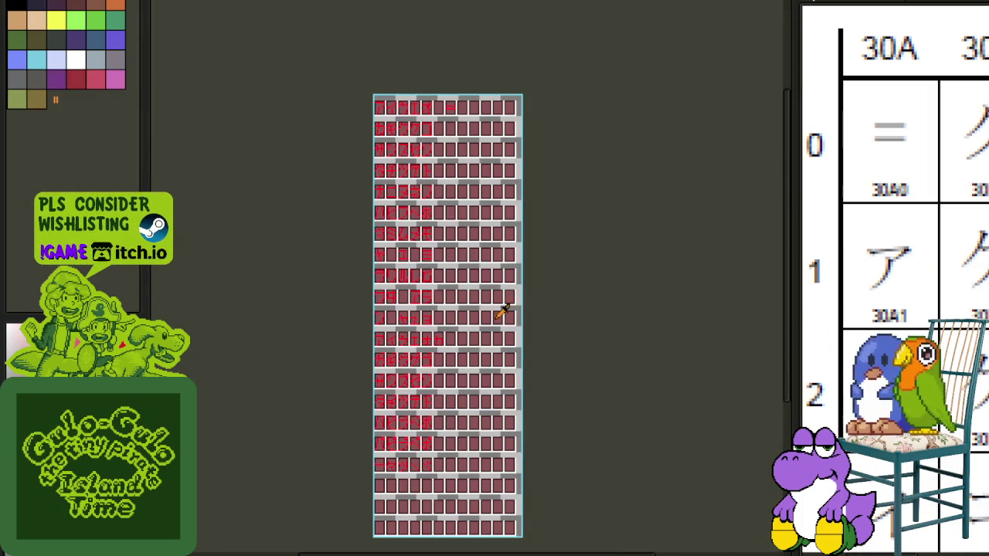
- Select the ア glyph and move it into an empty right-hand cell
scroll(376, 327, "up", 2)
scroll(397, 362, "up", 2)
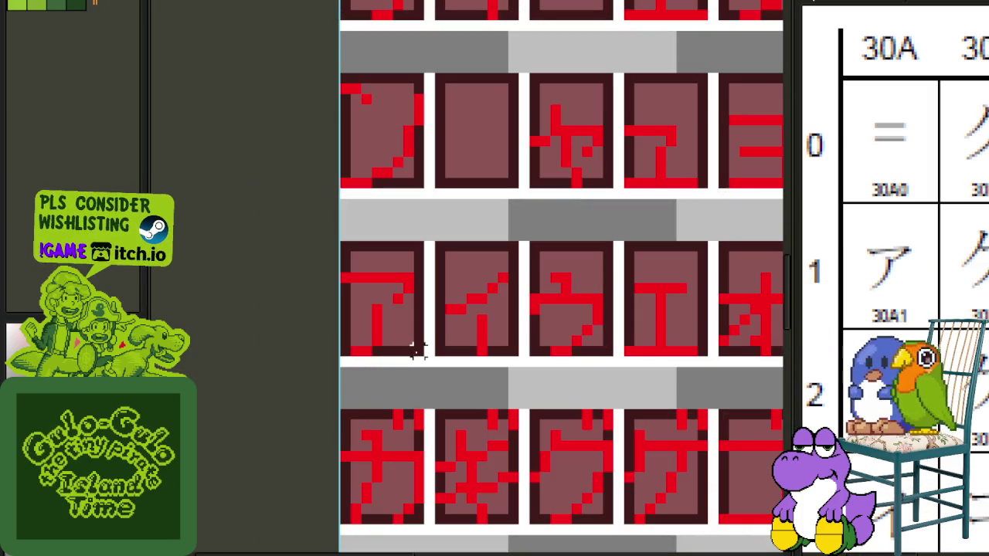
left_click_drag(418, 350, 330, 249)
mouse_move(405, 294)
left_mouse_down()
mouse_move(633, 149)
mouse_move(525, 473)
left_mouse_up()
scroll(409, 26, "up", 5)
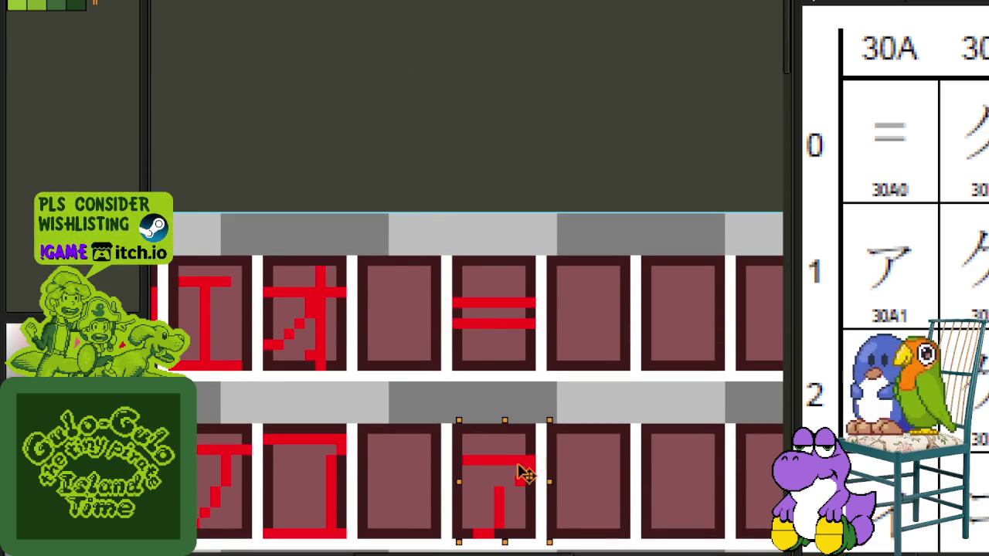
left_click_drag(526, 473, 523, 468)
scroll(623, 435, "down", 1)
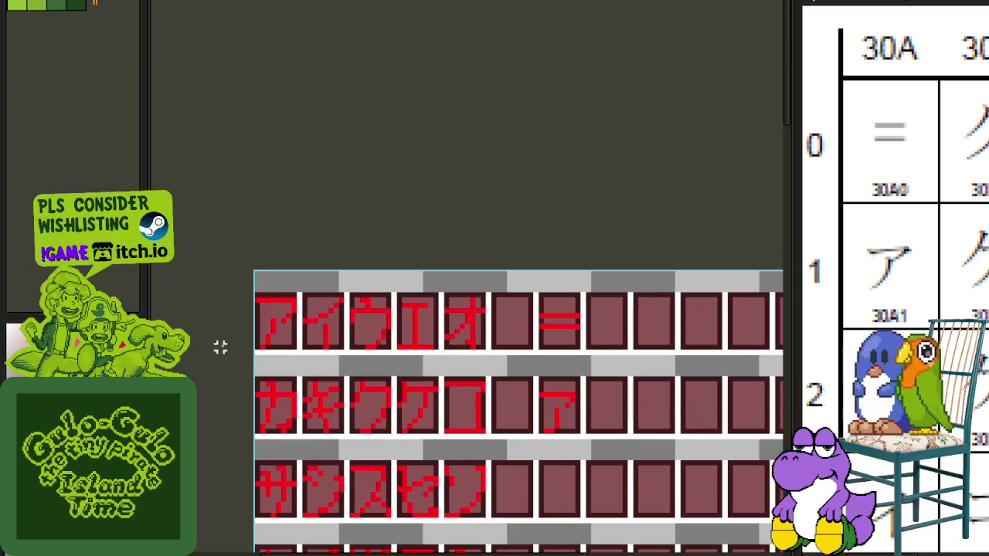
scroll(220, 348, "up", 1)
mouse_move(340, 357)
left_mouse_down()
mouse_move(255, 240)
mouse_move(648, 429)
mouse_move(645, 416)
left_mouse_up()
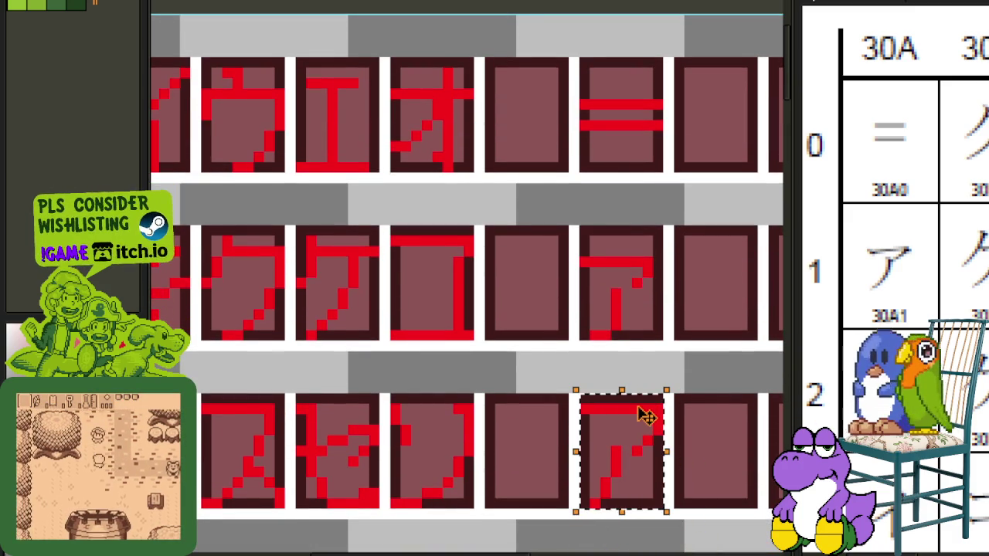
left_click(720, 390)
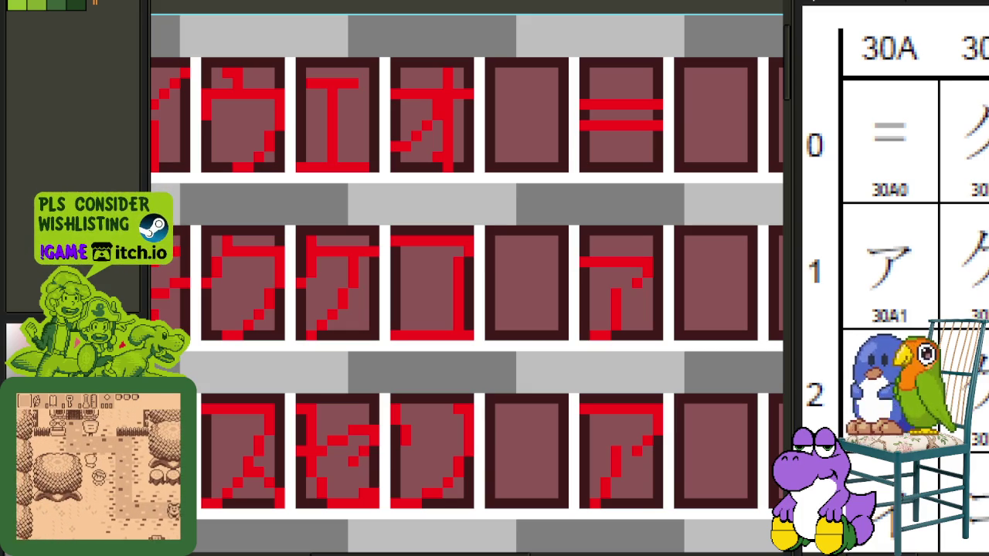
- Scroll to the later rows and move the イ glyph toward the right-hand columns
scroll(521, 334, "down", 2)
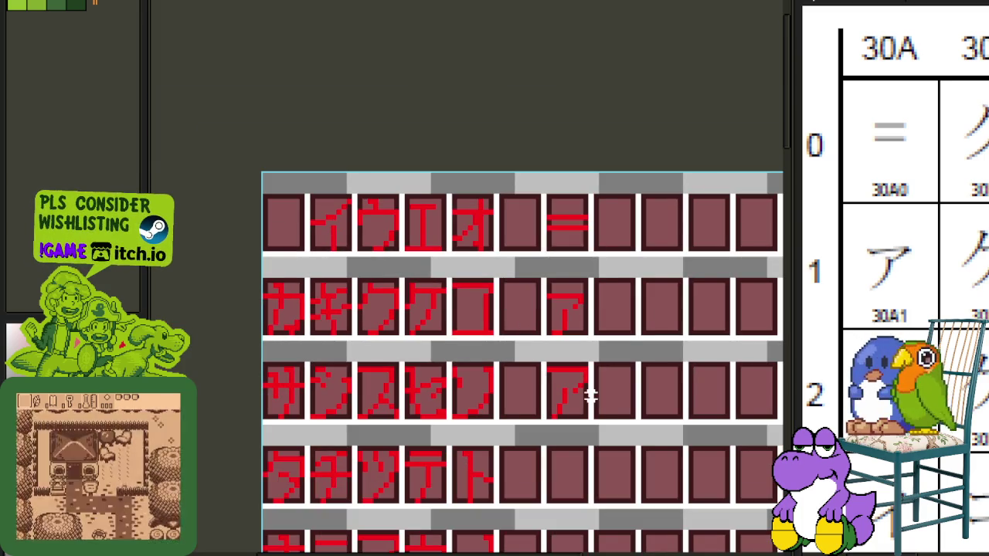
left_click_drag(585, 402, 585, 294)
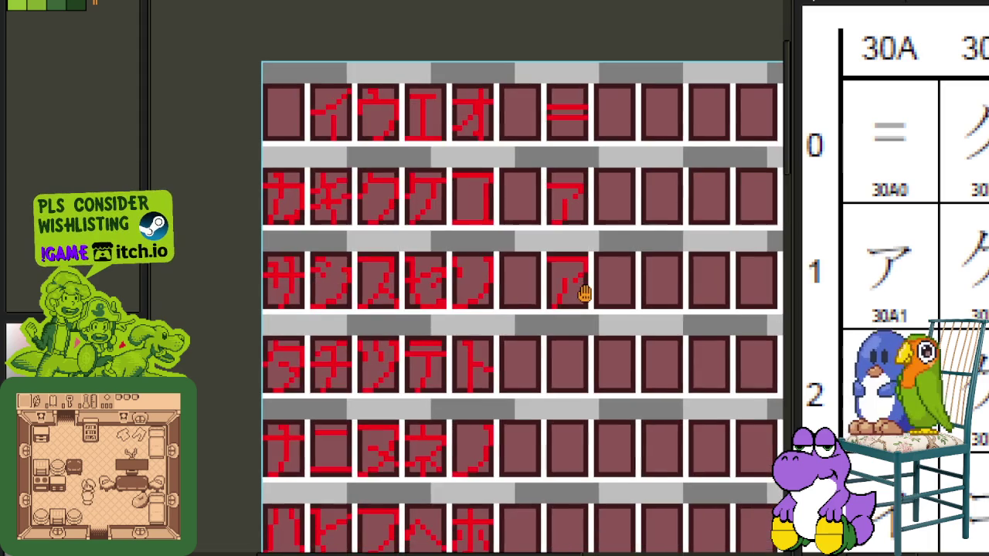
scroll(543, 375, "down", 1)
scroll(453, 397, "down", 1)
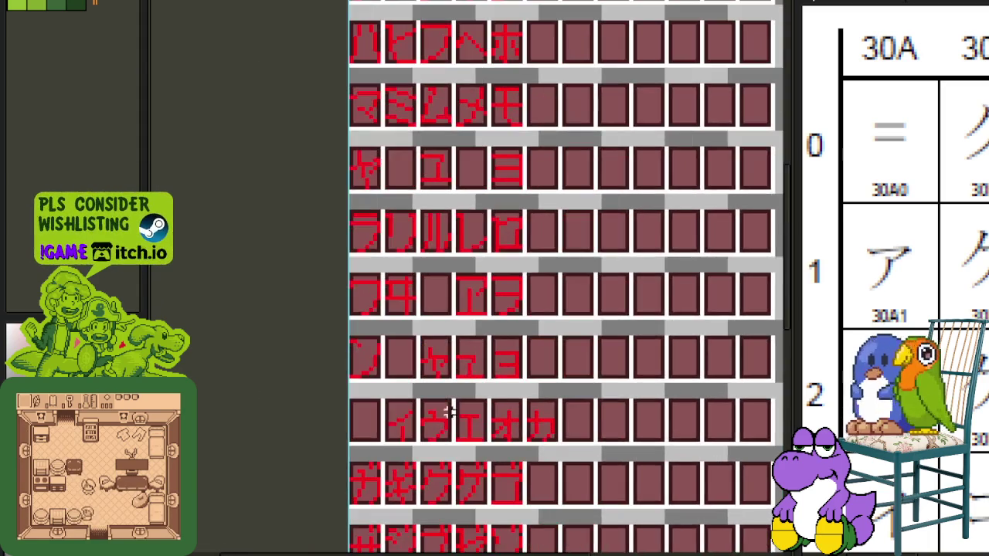
scroll(404, 431, "up", 1)
scroll(414, 434, "up", 1)
left_click_drag(418, 441, 347, 347)
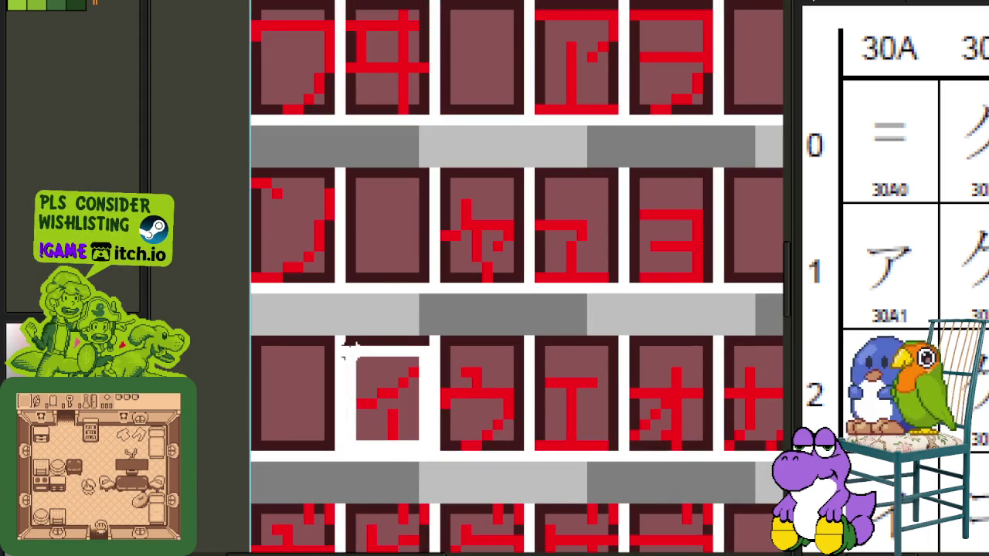
mouse_move(393, 404)
left_mouse_down()
mouse_move(763, 300)
mouse_move(469, 367)
mouse_move(477, 364)
left_mouse_up()
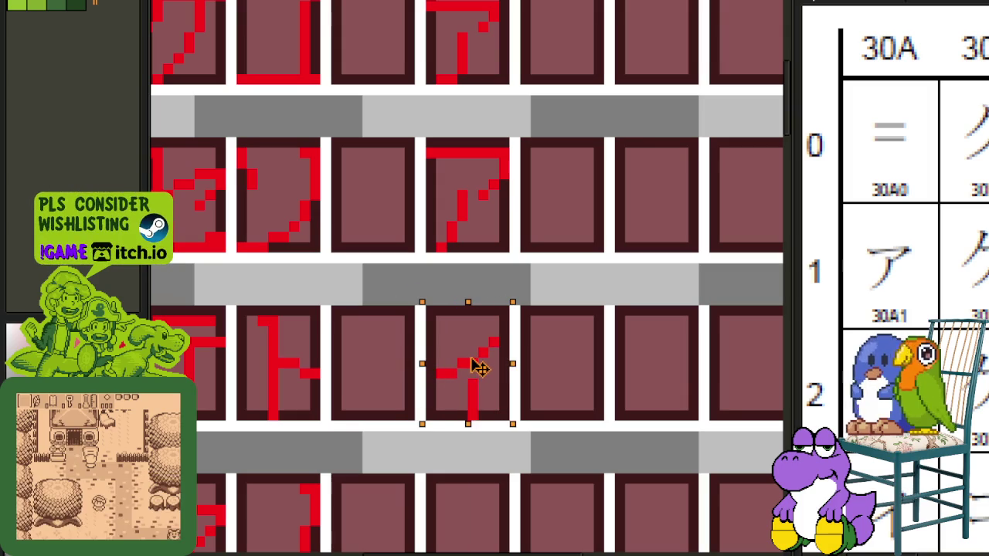
left_click(620, 287)
scroll(443, 178, "down", 2)
scroll(401, 127, "up", 2)
scroll(401, 128, "up", 1)
- Copy the top-row イ glyph and paste it into an empty lower cell
mouse_move(375, 166)
left_mouse_down()
mouse_move(296, 93)
mouse_move(284, 66)
left_mouse_up()
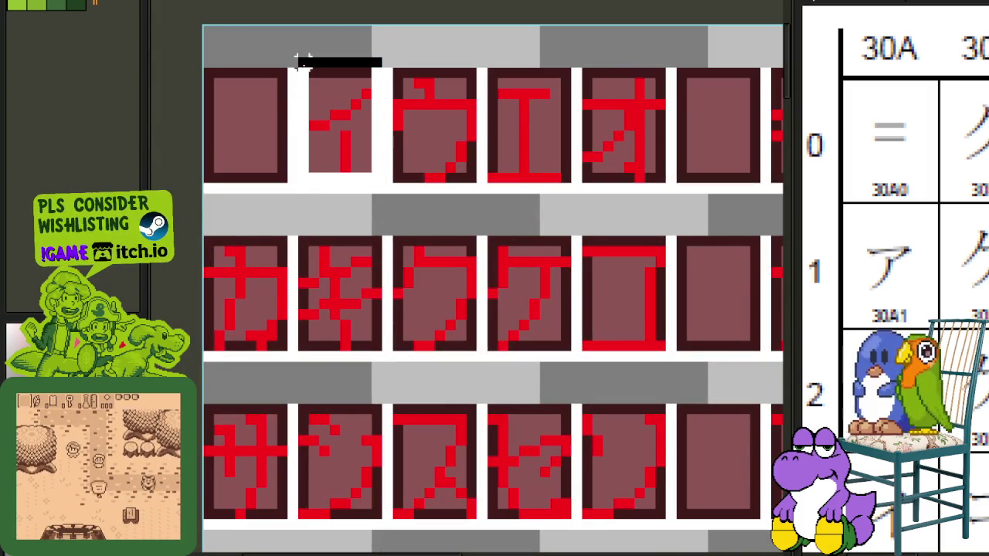
key("ctrl+d")
left_click_drag(375, 187, 294, 65)
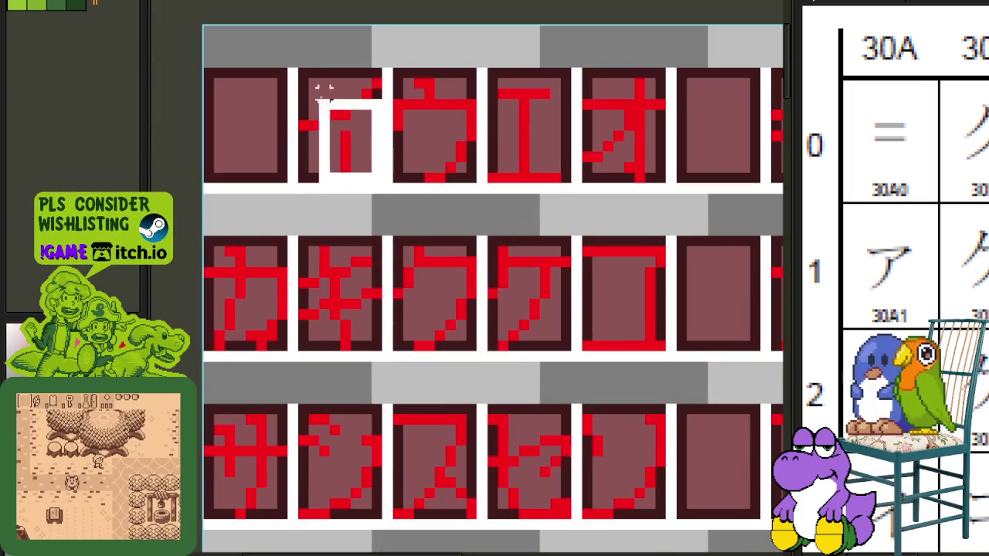
key("ctrl+c")
scroll(344, 126, "down", 5)
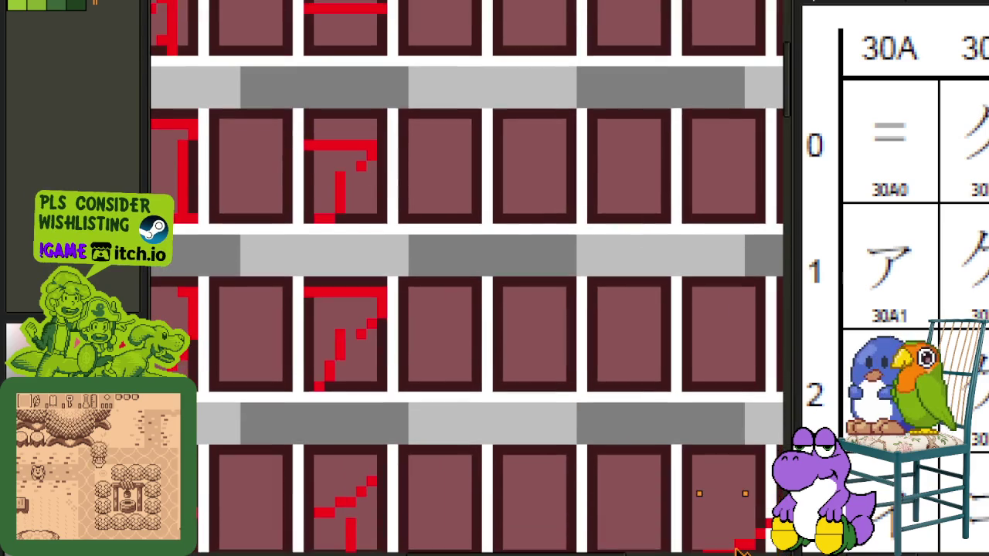
key("ctrl+v")
left_click_drag(379, 409, 345, 371)
left_click(487, 347)
- Scroll down to the ウ glyph and move it into an empty right-hand cell
scroll(486, 347, "down", 2)
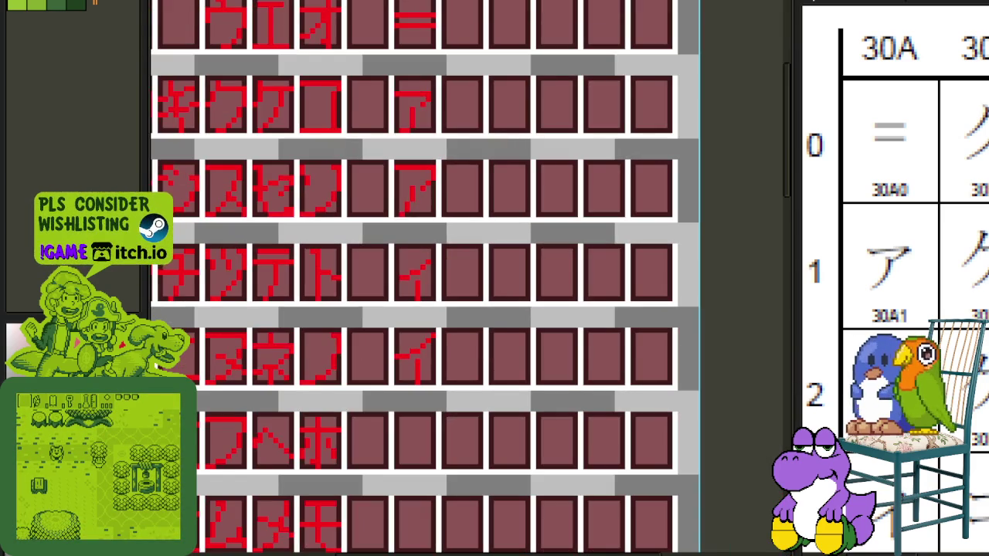
scroll(965, 265, "down", 3)
scroll(965, 265, "down", 2)
scroll(966, 265, "down", 3)
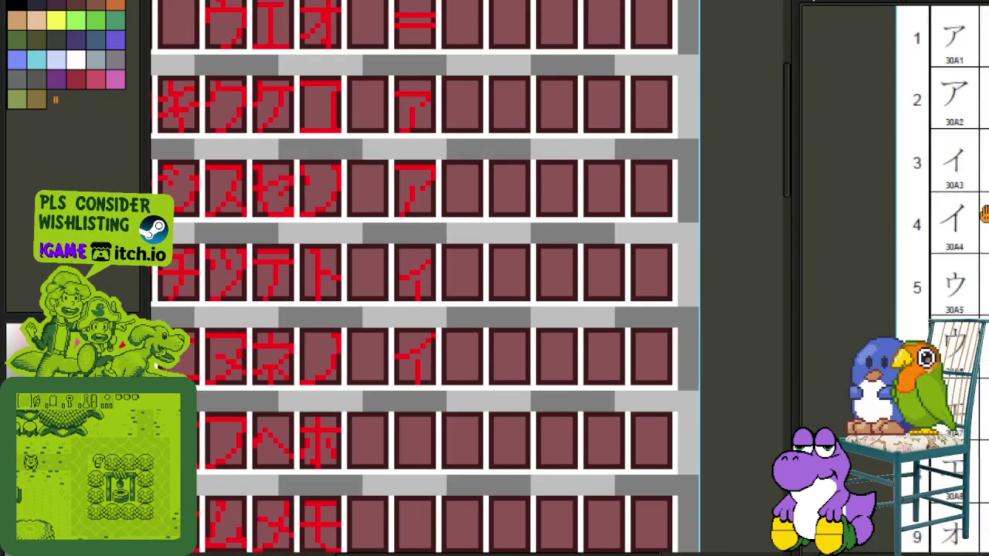
scroll(323, 477, "down", 2)
scroll(419, 348, "down", 3)
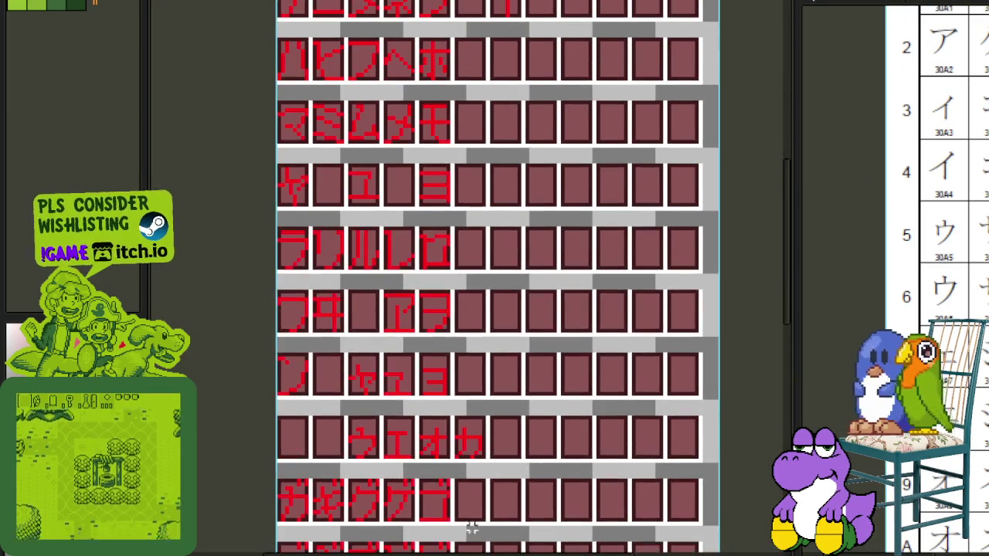
scroll(364, 452, "up", 1)
scroll(419, 463, "up", 2)
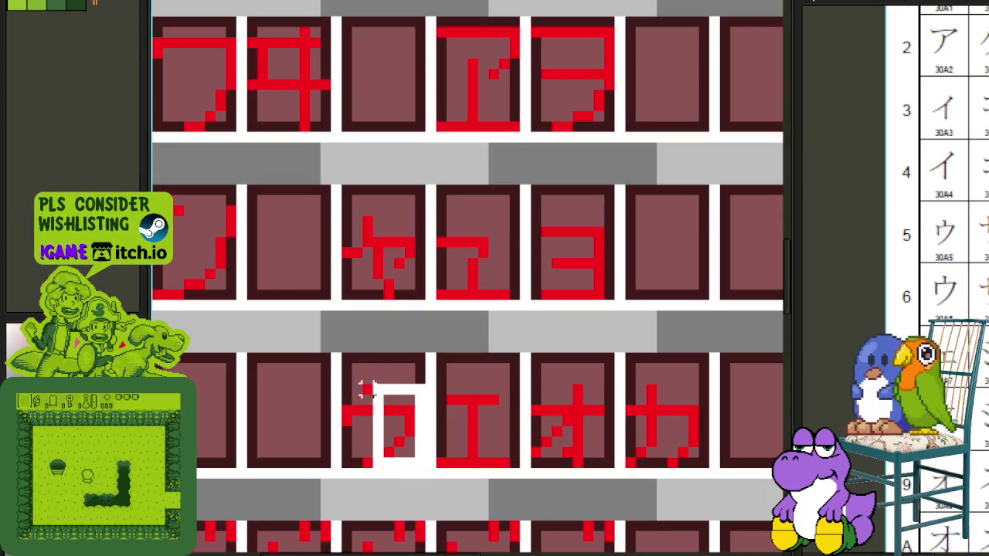
scroll(379, 400, "down", 5)
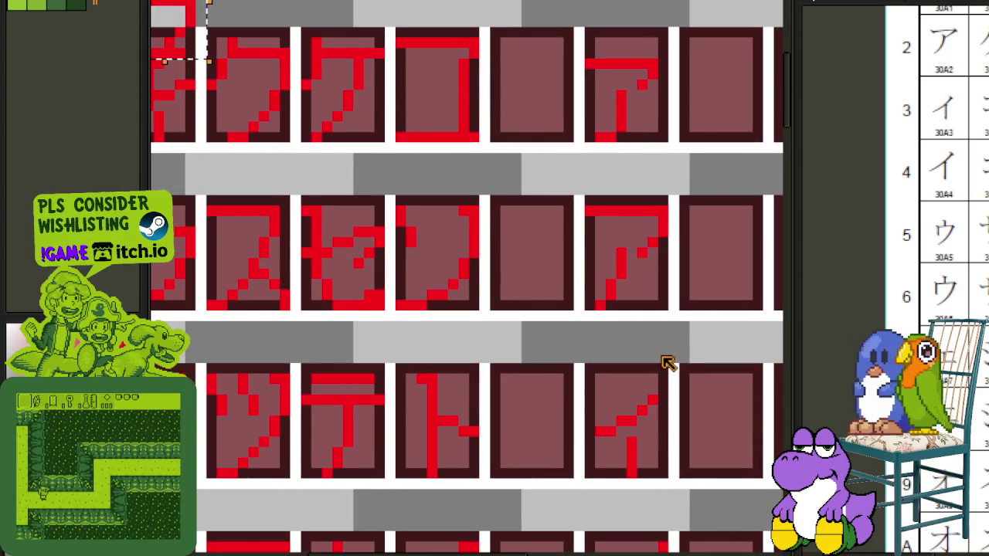
scroll(525, 239, "down", 1)
scroll(463, 193, "down", 1)
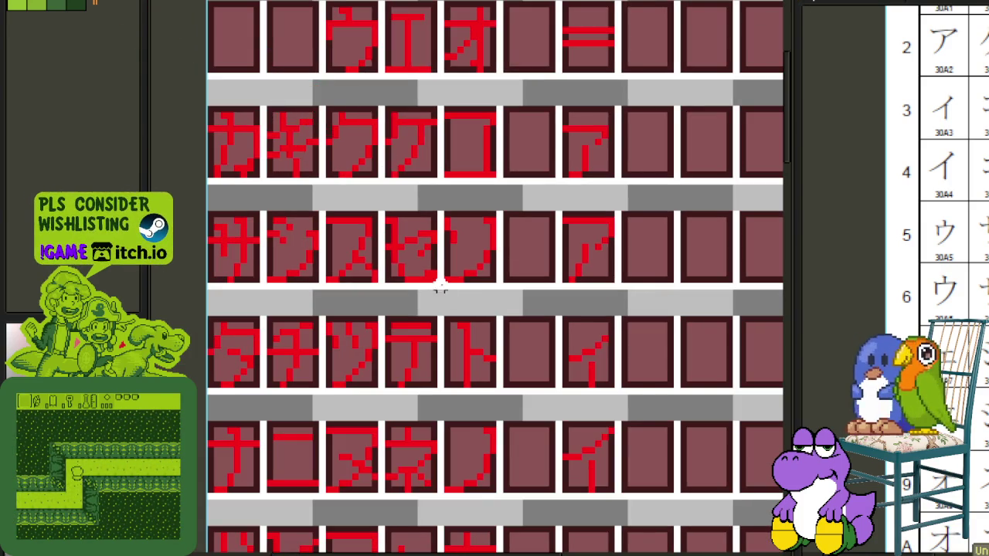
scroll(440, 234, "down", 4)
scroll(387, 247, "down", 6)
left_click(408, 445)
left_click_drag(409, 427, 428, 373)
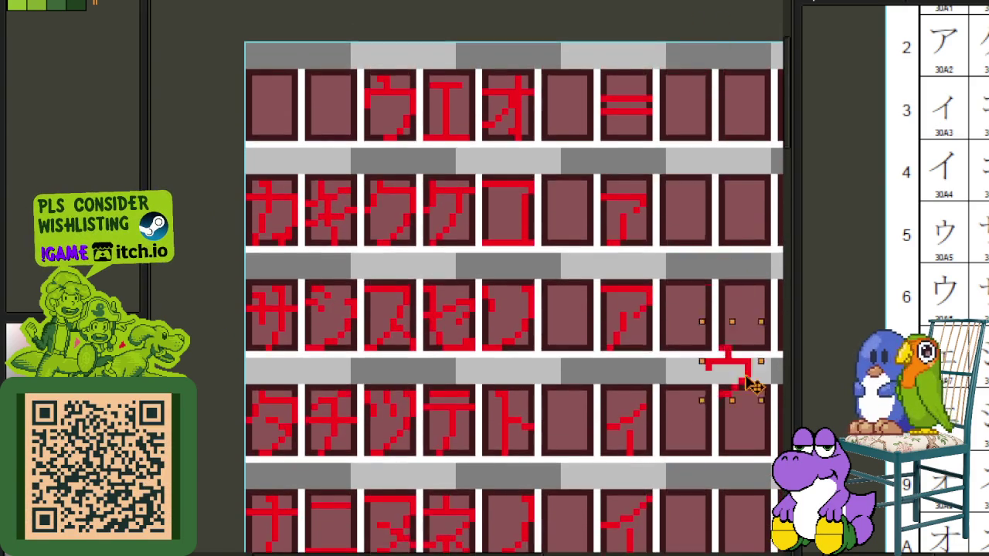
- Place the ウ glyph in the マ row's right-hand cell and save the sheet
scroll(427, 373, "up", 2)
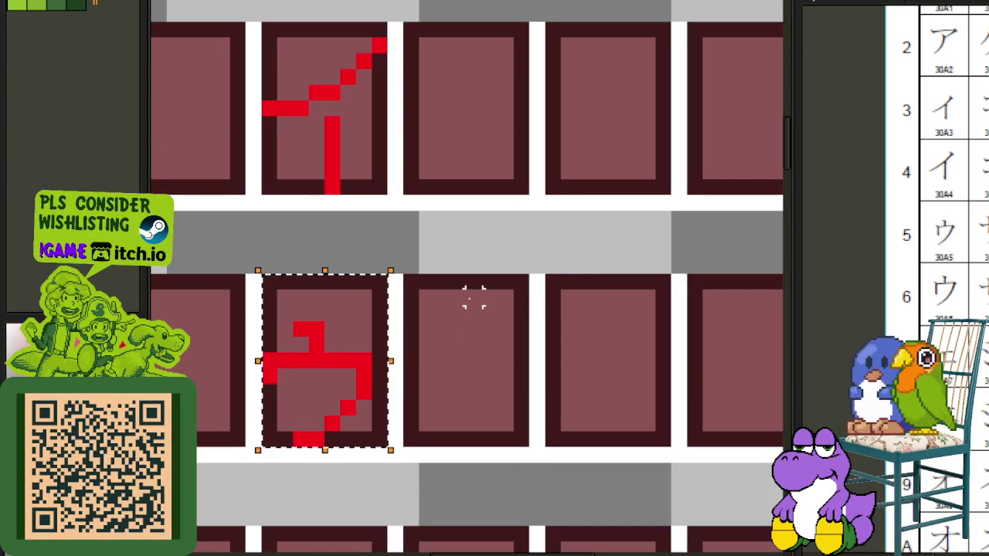
scroll(473, 234, "down", 2)
scroll(433, 271, "down", 1)
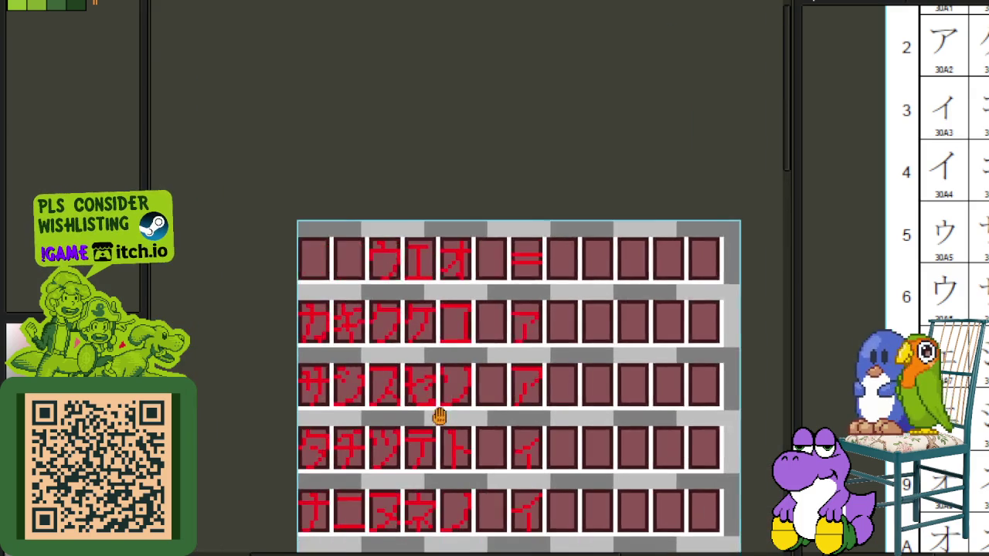
scroll(388, 314, "up", 1)
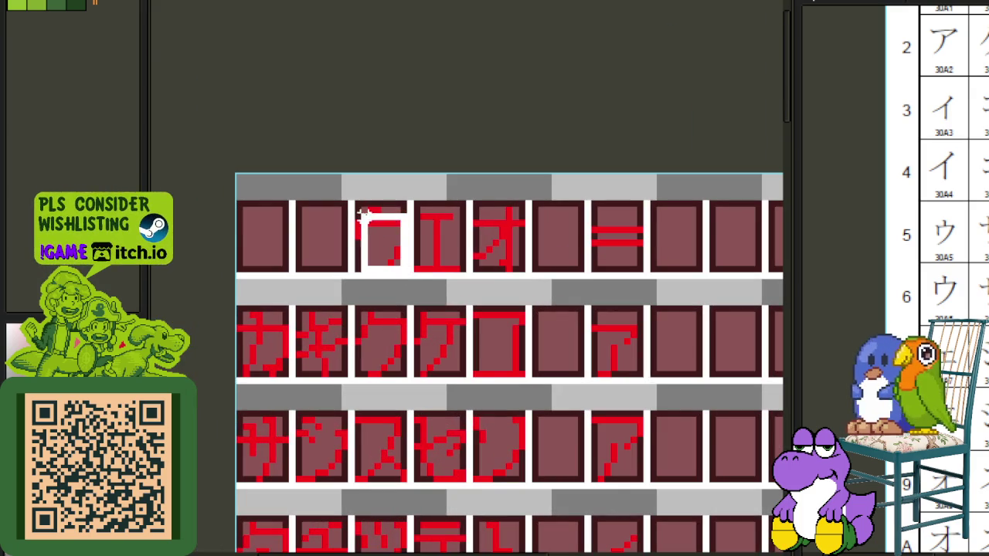
mouse_move(379, 232)
left_mouse_down()
mouse_move(585, 530)
mouse_move(740, 530)
mouse_move(702, 530)
mouse_move(684, 422)
mouse_move(691, 537)
mouse_move(622, 269)
left_mouse_up()
scroll(622, 268, "up", 1)
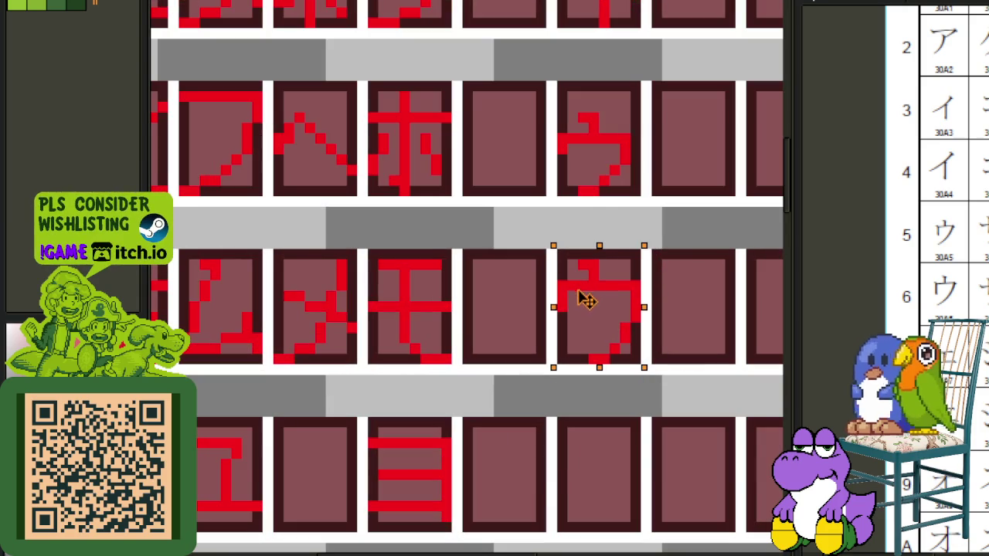
key("ctrl+s")
key("ctrl+Tab")
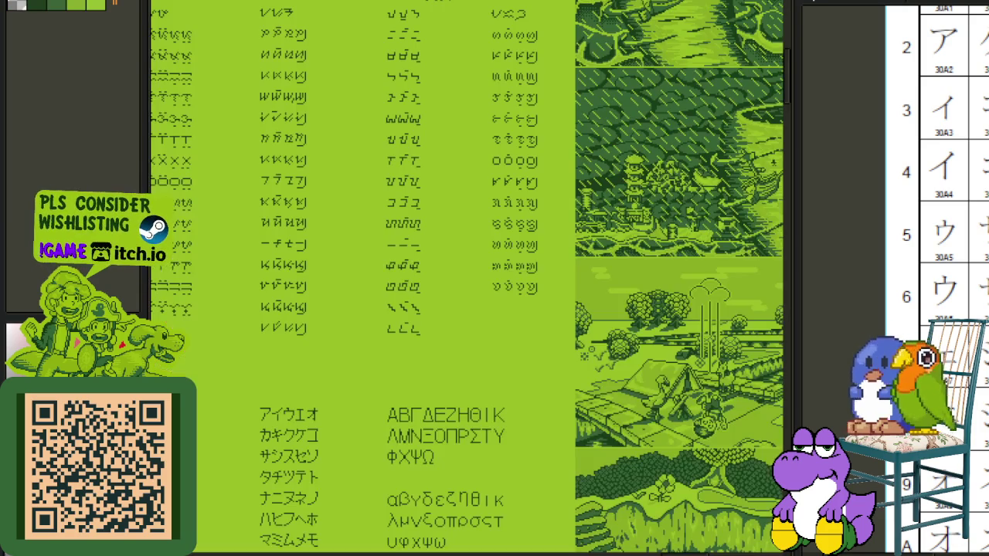
mouse_move(602, 106)
left_mouse_down()
mouse_move(444, 347)
mouse_move(392, 464)
left_mouse_up()
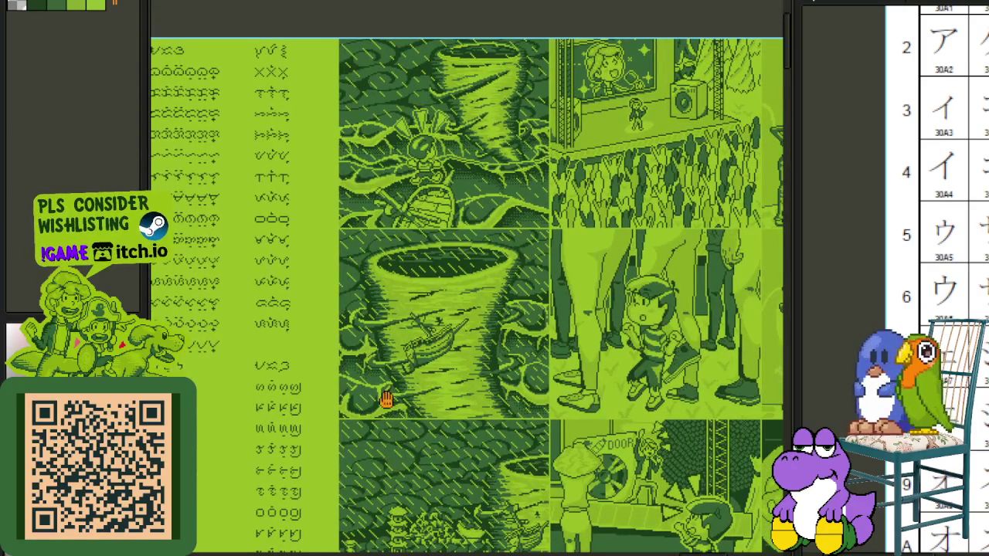
scroll(280, 327, "down", 3)
left_click_drag(280, 328, 484, 264)
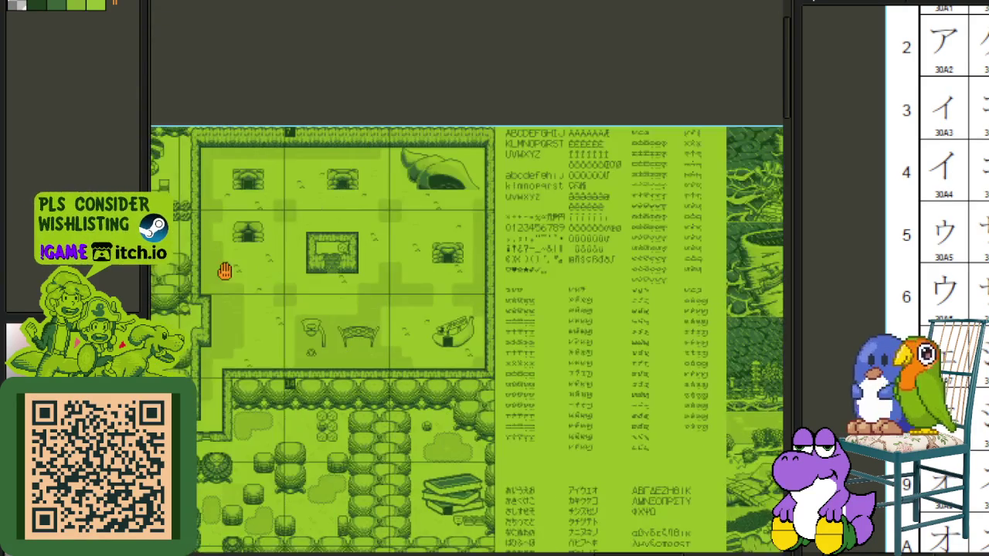
scroll(485, 265, "up", 3)
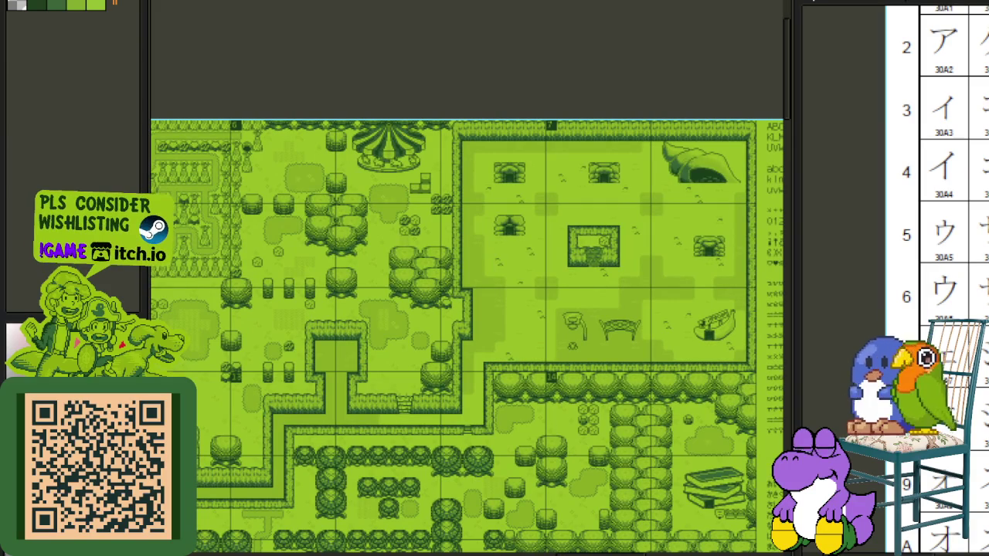
key("ctrl+Tab")
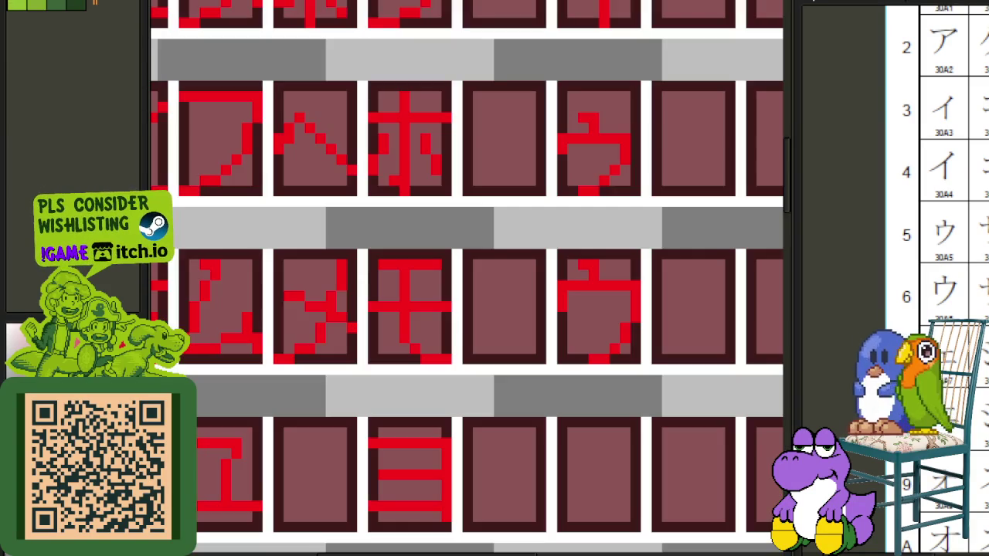
key("ctrl+Tab")
scroll(349, 104, "up", 3)
left_click_drag(285, 369, 669, 85)
left_click(381, 394)
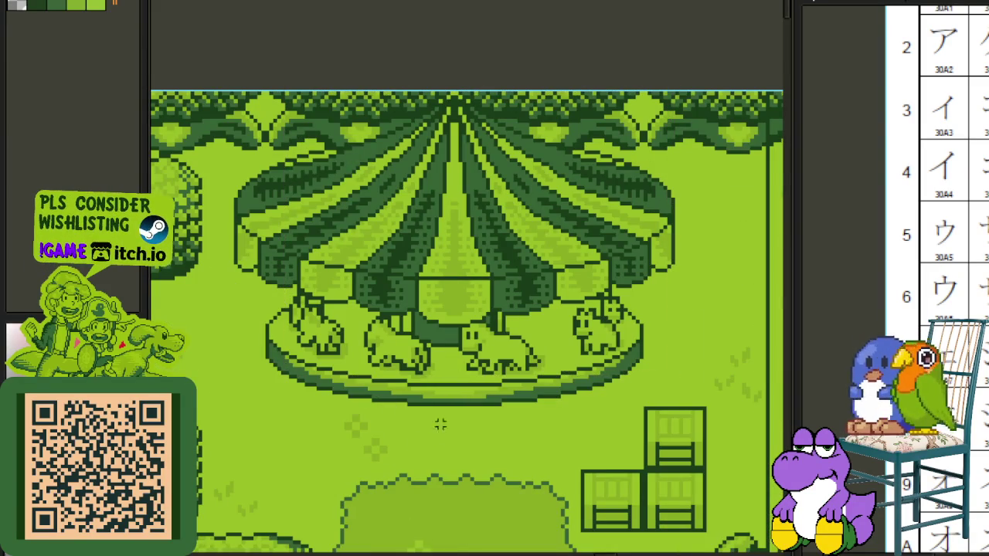
key("ctrl+Tab")
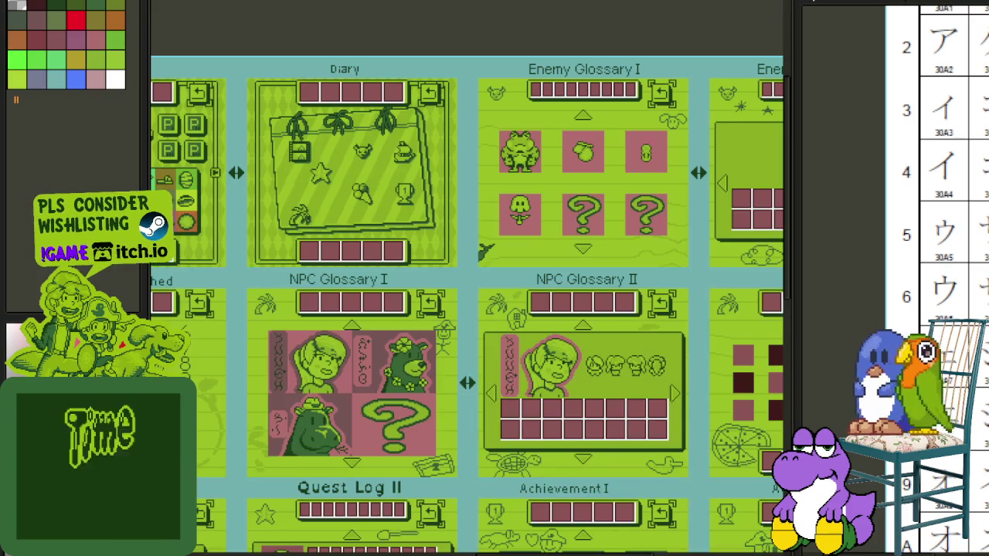
key("ctrl+shift+Tab")
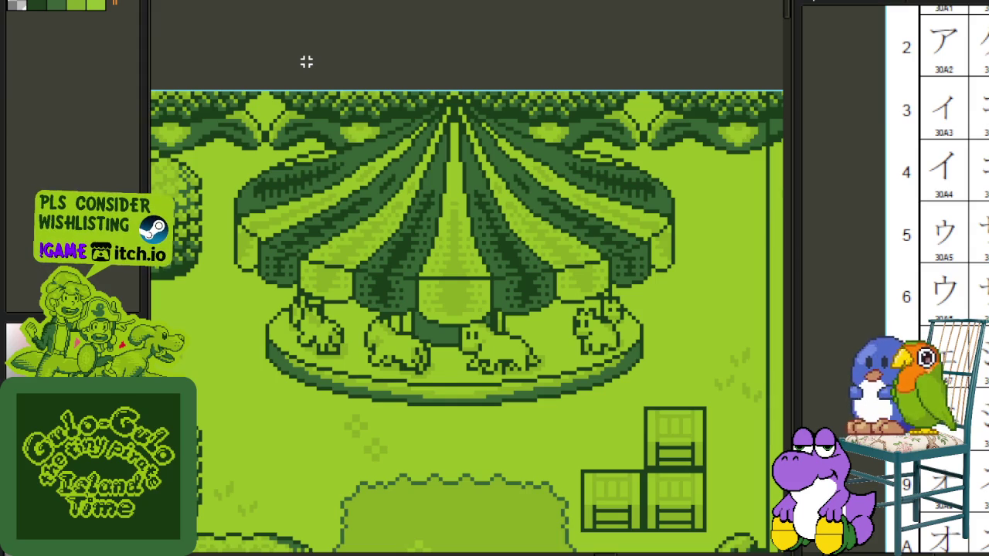
left_click_drag(212, 91, 707, 410)
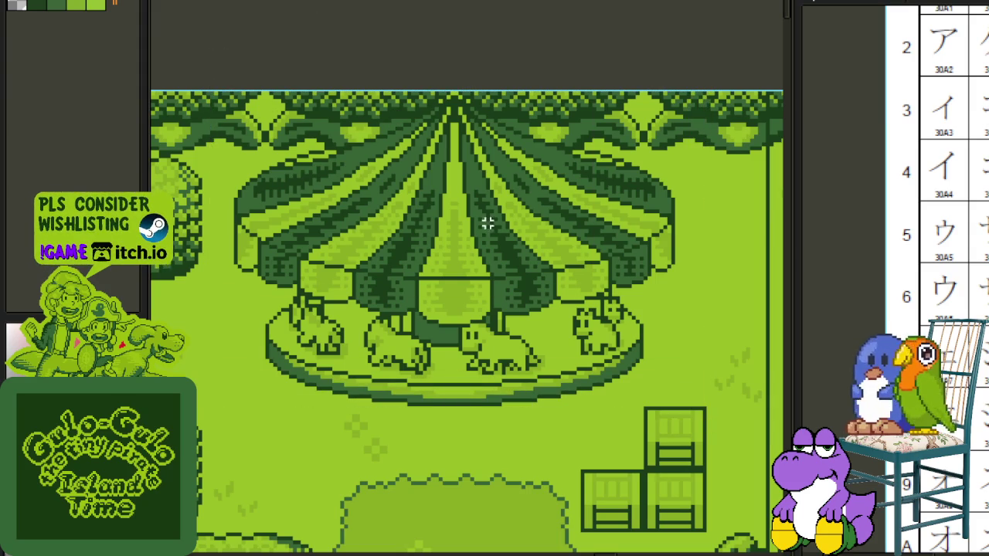
scroll(208, 46, "right", 1)
key("ctrl+d")
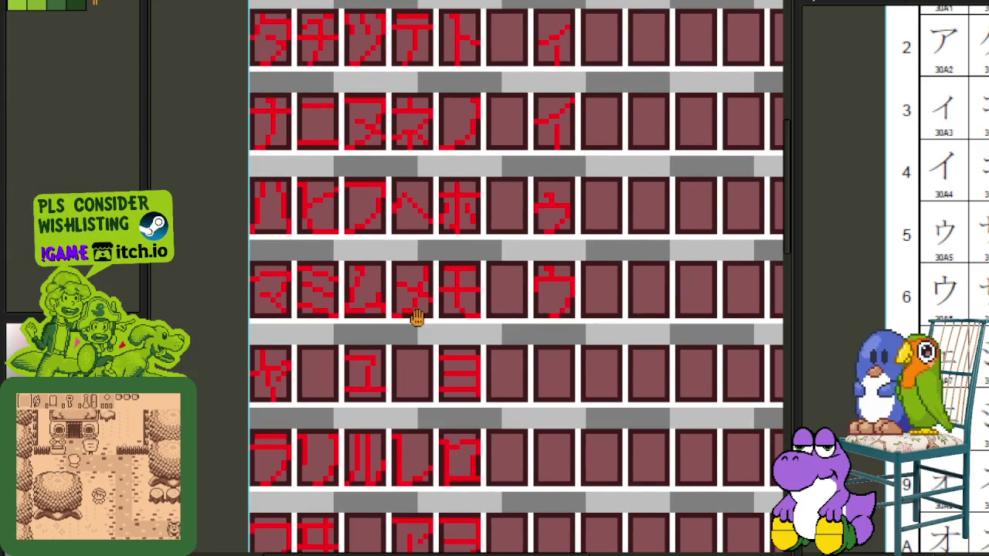
- Move the small ェ into the ヤ row's right-hand cell and save the sheet
scroll(411, 352, "down", 5)
scroll(427, 392, "up", 3)
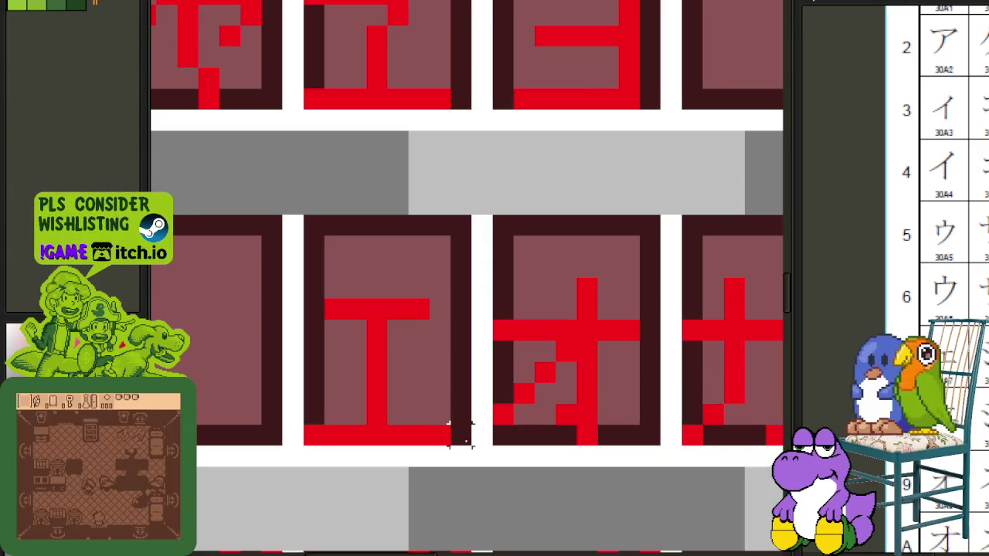
left_click_drag(462, 433, 324, 228)
scroll(309, 223, "down", 2)
left_click_drag(380, 325, 439, 236)
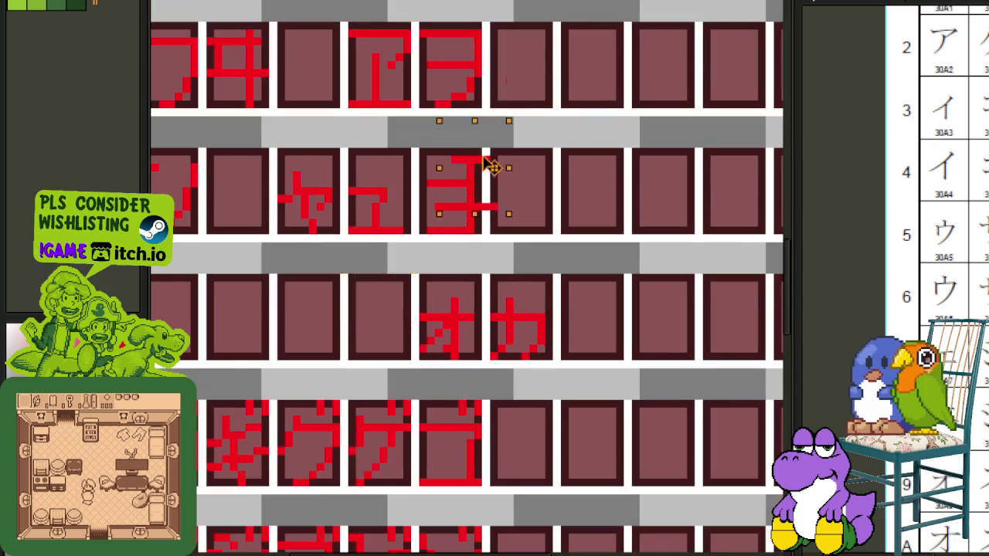
scroll(439, 235, "up", 1)
scroll(626, 236, "up", 3)
mouse_move(541, 404)
left_mouse_down()
mouse_move(474, 518)
mouse_move(473, 495)
left_mouse_up()
scroll(468, 486, "down", 3)
key("ctrl+s")
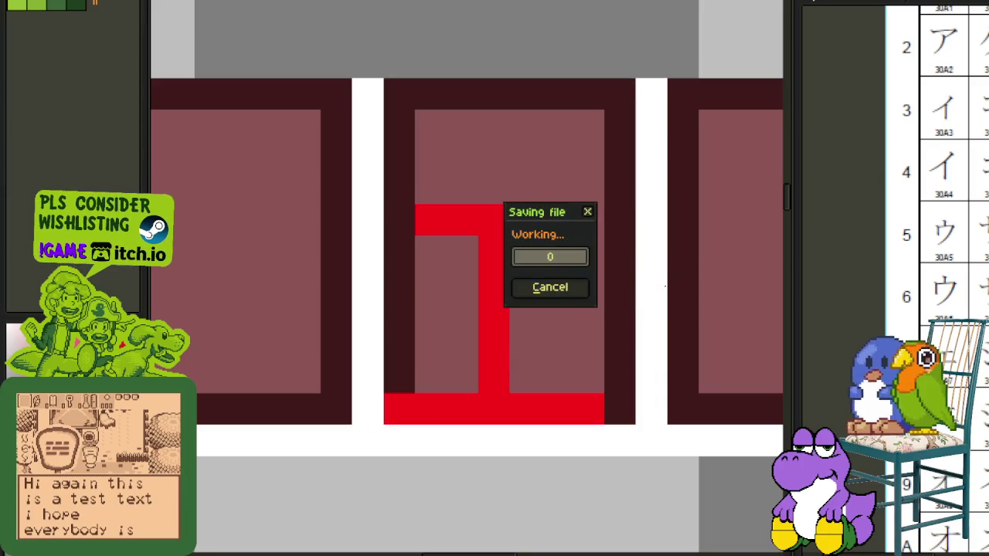
- Move the full-size エ into the ラ row's right-hand cell, beneath the small ェ
scroll(642, 252, "down", 2)
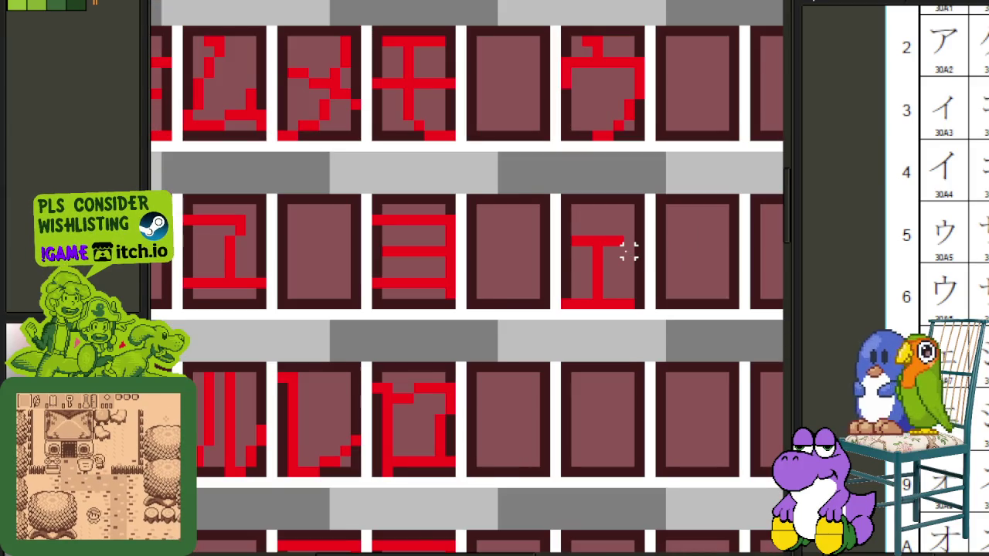
scroll(625, 251, "down", 3)
scroll(579, 141, "down", 2)
left_click_drag(579, 141, 506, 327)
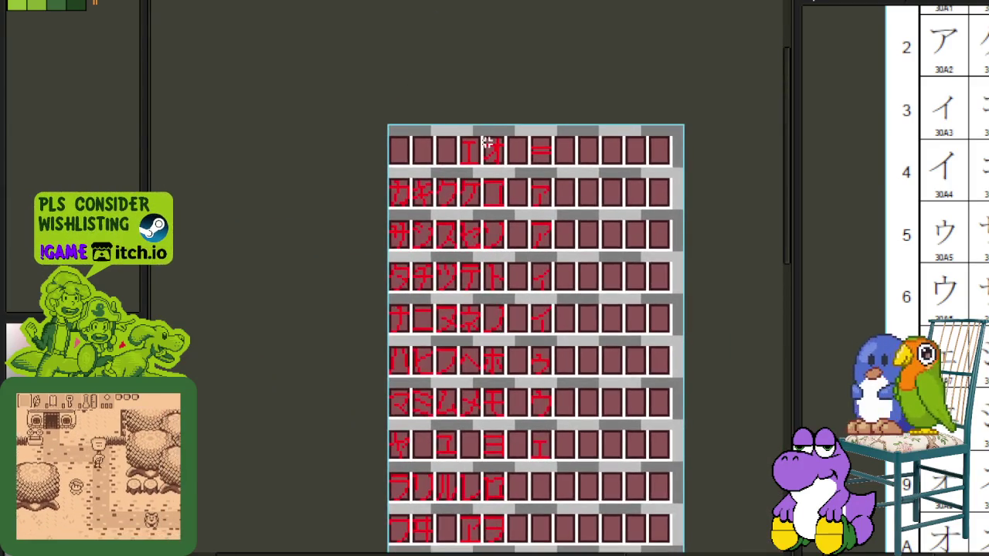
scroll(494, 139, "up", 2)
scroll(490, 146, "up", 2)
left_click_drag(478, 222, 370, 66)
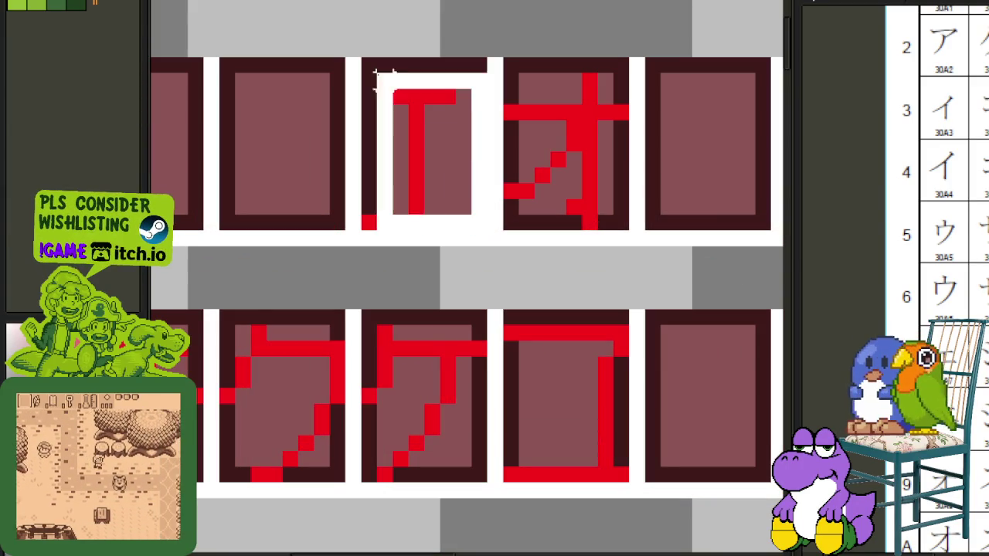
scroll(371, 67, "down", 2)
mouse_move(402, 136)
left_mouse_down()
mouse_move(561, 512)
mouse_move(590, 159)
left_mouse_up()
scroll(558, 232, "up", 2)
left_click(667, 205)
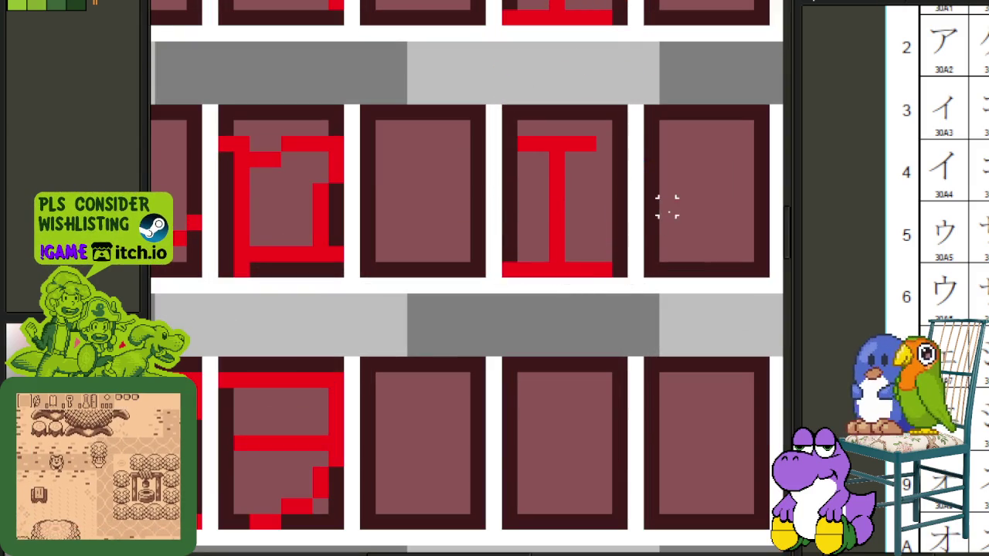
scroll(696, 228, "down", 2)
mouse_move(673, 217)
left_mouse_down()
mouse_move(639, 244)
mouse_move(638, 348)
left_mouse_up()
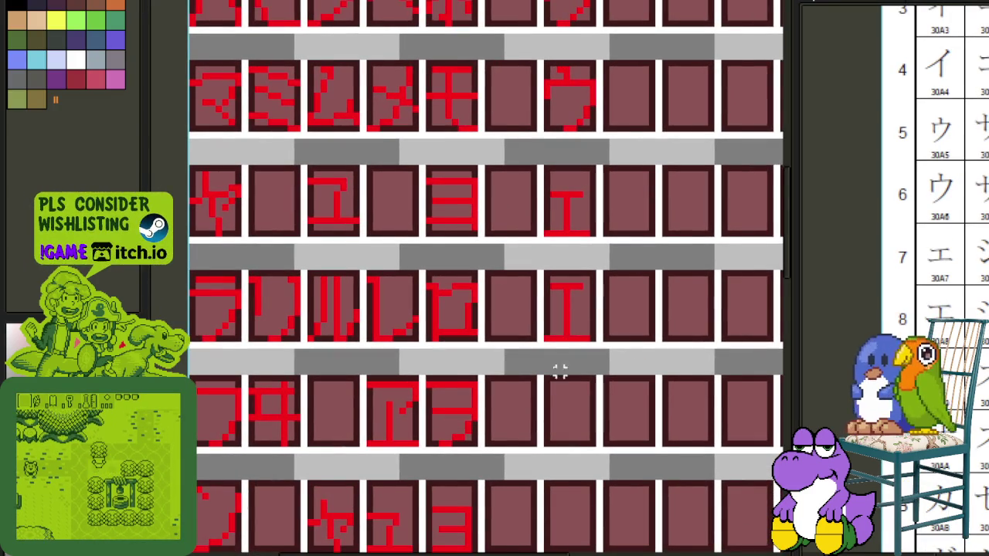
scroll(526, 357, "down", 1)
mouse_move(494, 391)
left_mouse_down()
mouse_move(489, 277)
mouse_move(394, 89)
left_mouse_up()
- Copy the full-size オ into the next row's right-hand cell
scroll(496, 238, "up", 3)
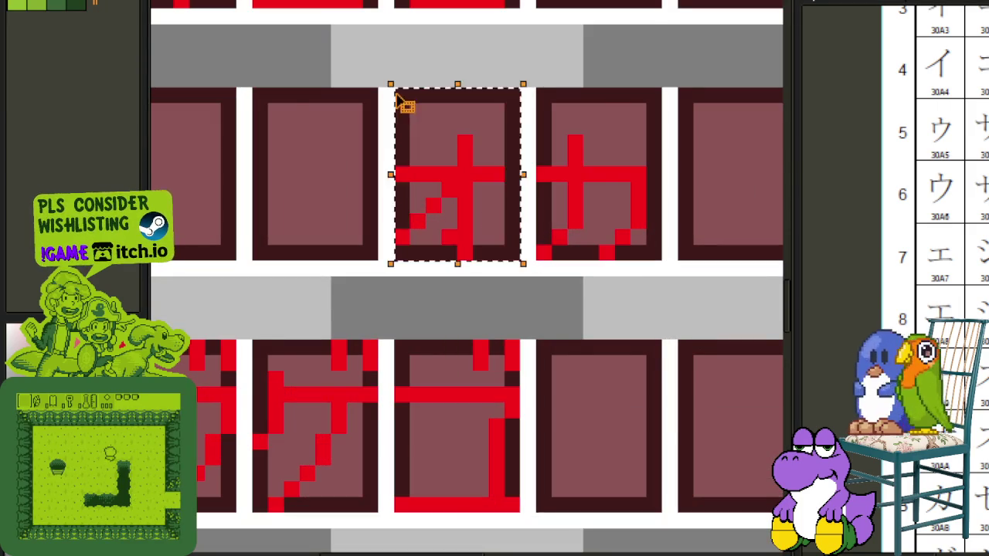
scroll(433, 132, "down", 3)
mouse_move(432, 139)
left_mouse_down()
mouse_move(487, 30)
mouse_move(553, 314)
left_mouse_up()
scroll(541, 77, "down", 5)
scroll(564, 463, "down", 3)
scroll(557, 309, "up", 3)
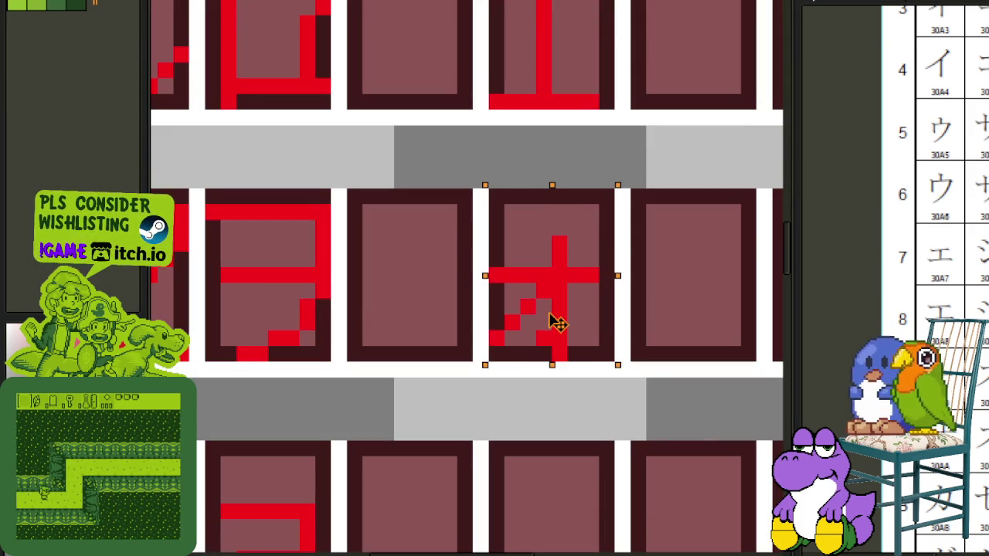
scroll(733, 245, "down", 4)
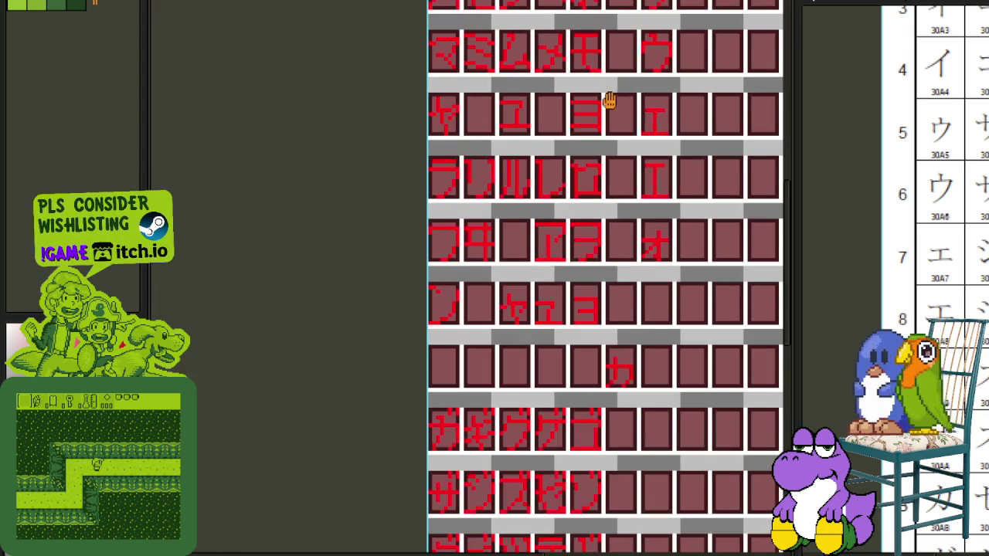
scroll(517, 236, "down", 1)
scroll(521, 214, "up", 4)
scroll(479, 154, "up", 1)
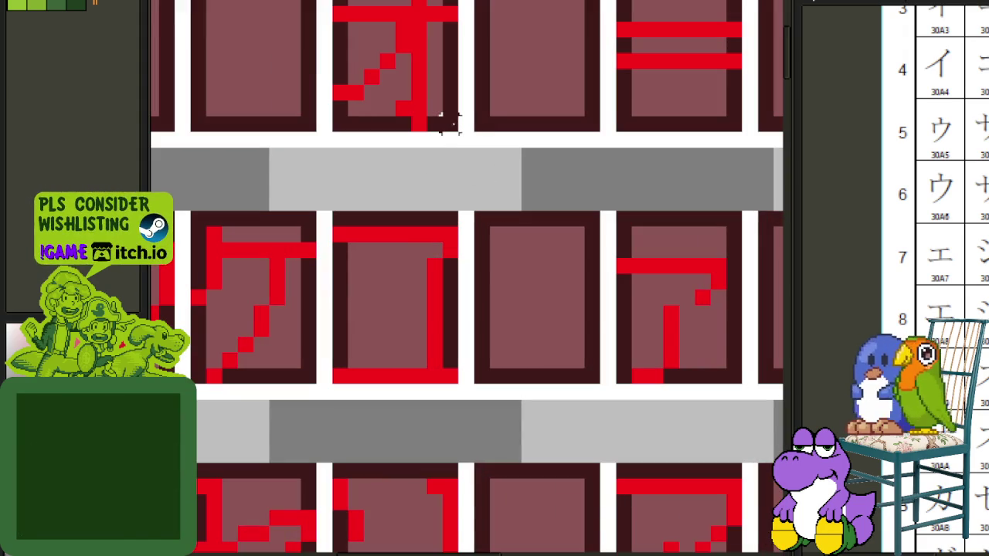
scroll(444, 120, "up", 1)
left_click_drag(444, 177, 331, 65)
scroll(331, 44, "down", 1)
scroll(381, 104, "down", 1)
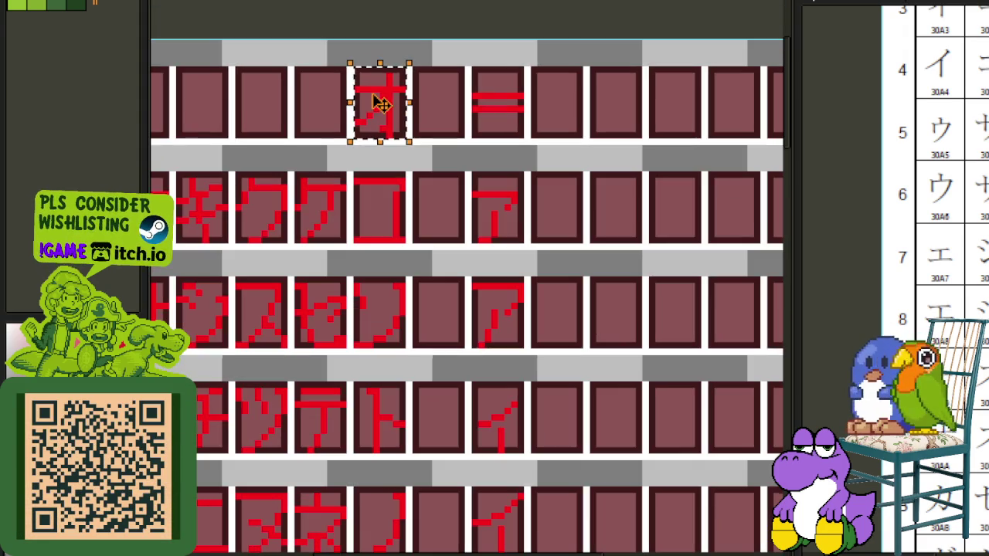
scroll(497, 453, "up", 1)
left_click_drag(386, 98, 510, 298)
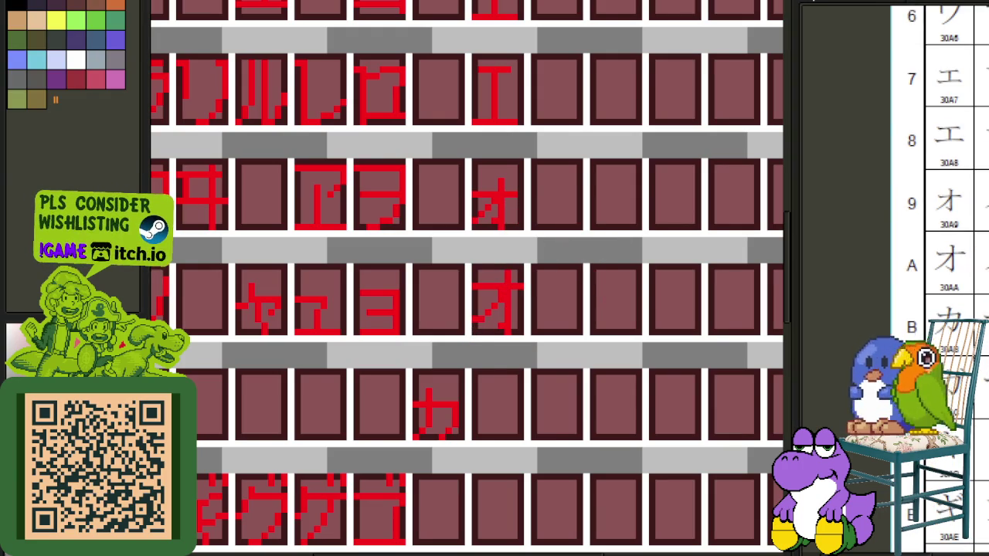
- Move the カ copy into the right-hand column directly beneath オ
scroll(575, 241, "down", 1)
scroll(463, 248, "up", 5)
scroll(437, 255, "up", 3)
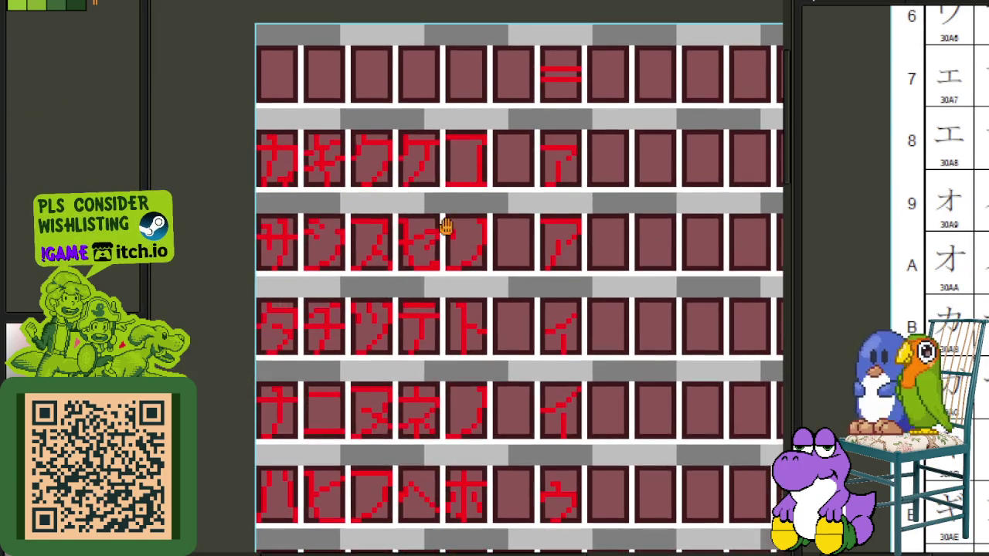
scroll(463, 251, "up", 2)
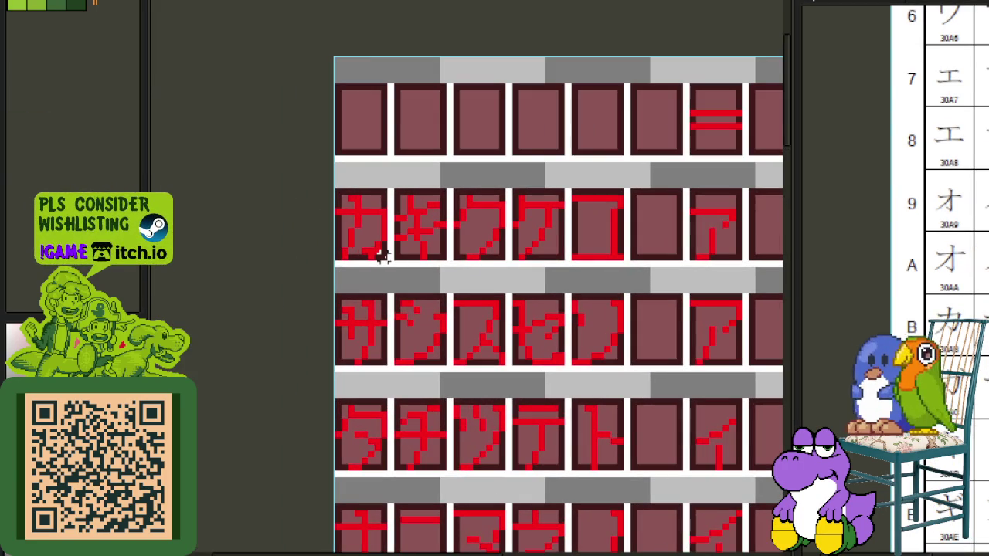
left_click_drag(386, 220, 657, 263)
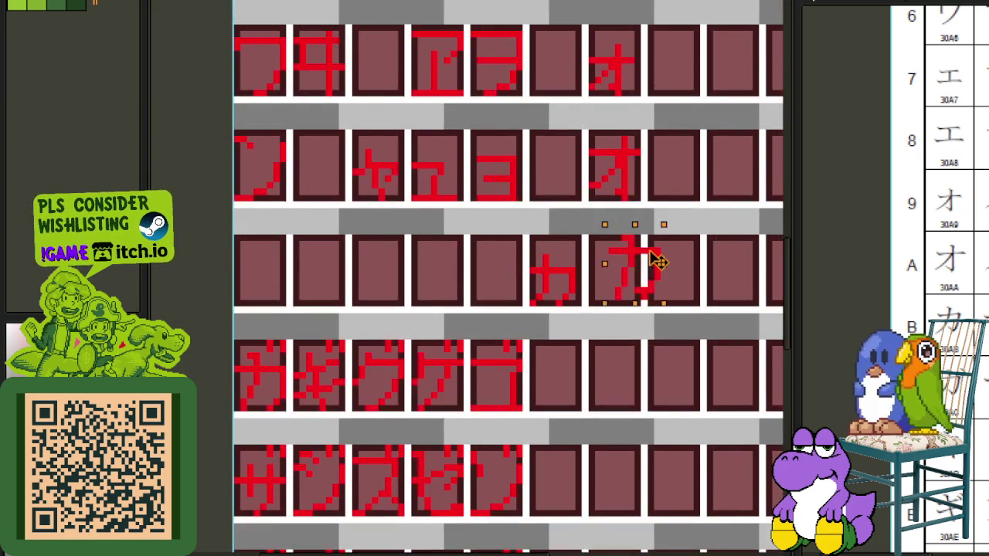
scroll(656, 261, "up", 1)
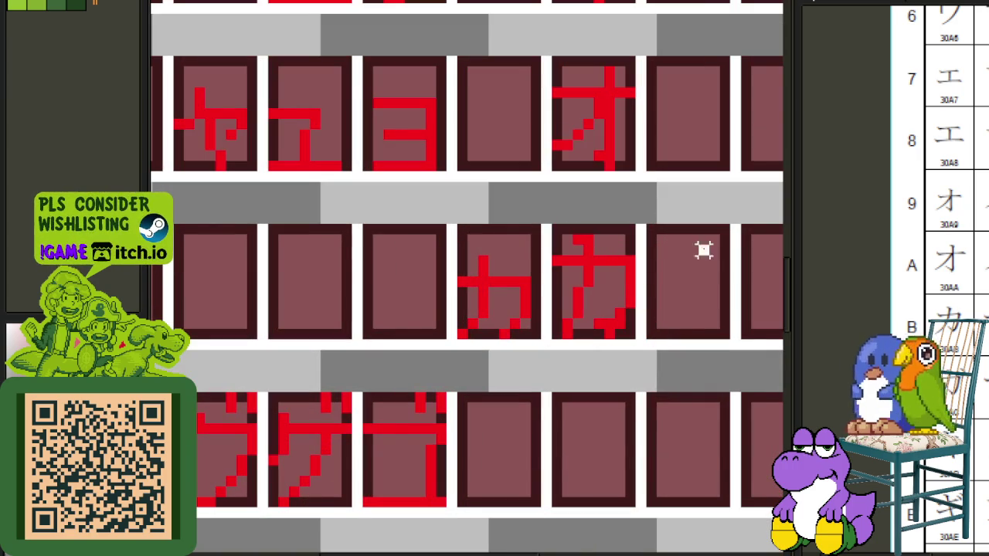
scroll(510, 284, "down", 1)
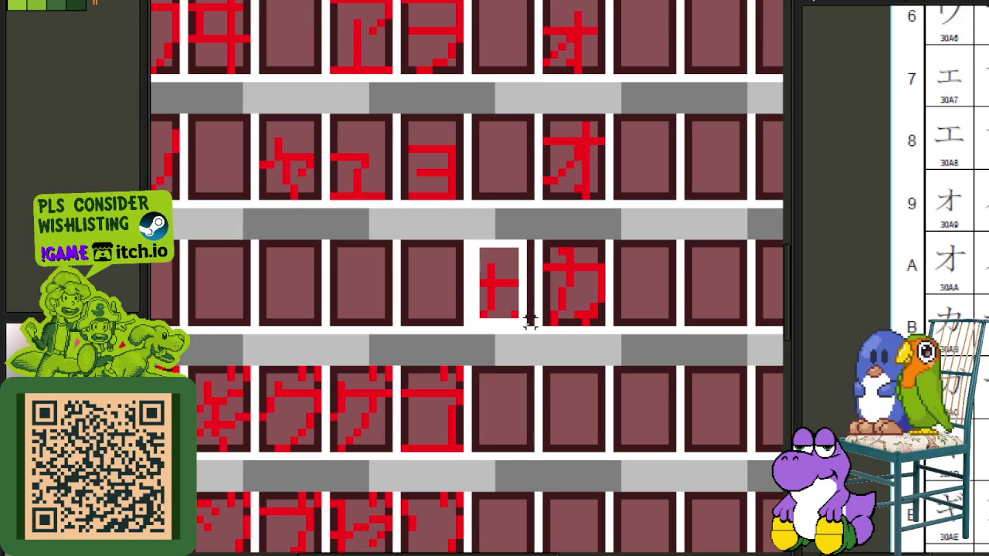
left_click_drag(519, 325, 455, 313)
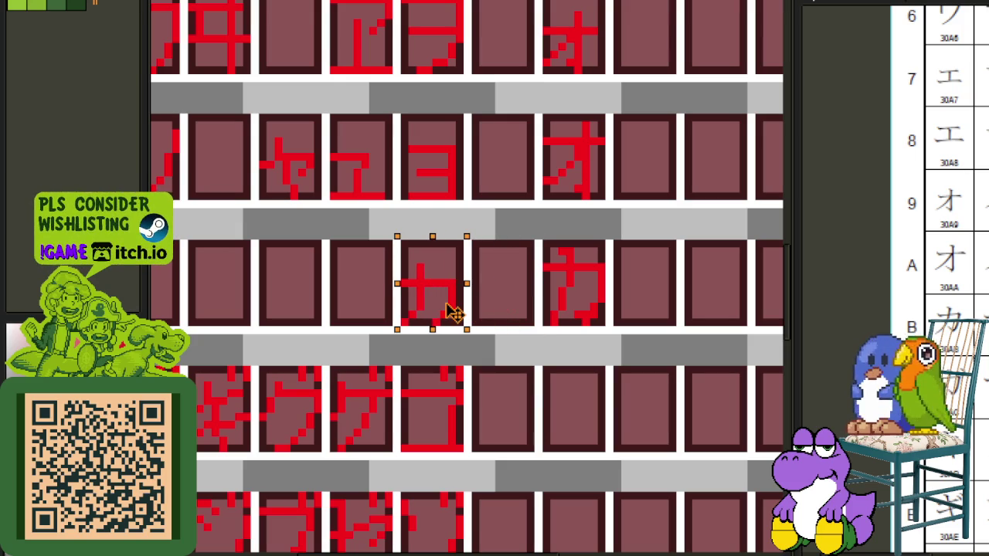
scroll(529, 284, "down", 3)
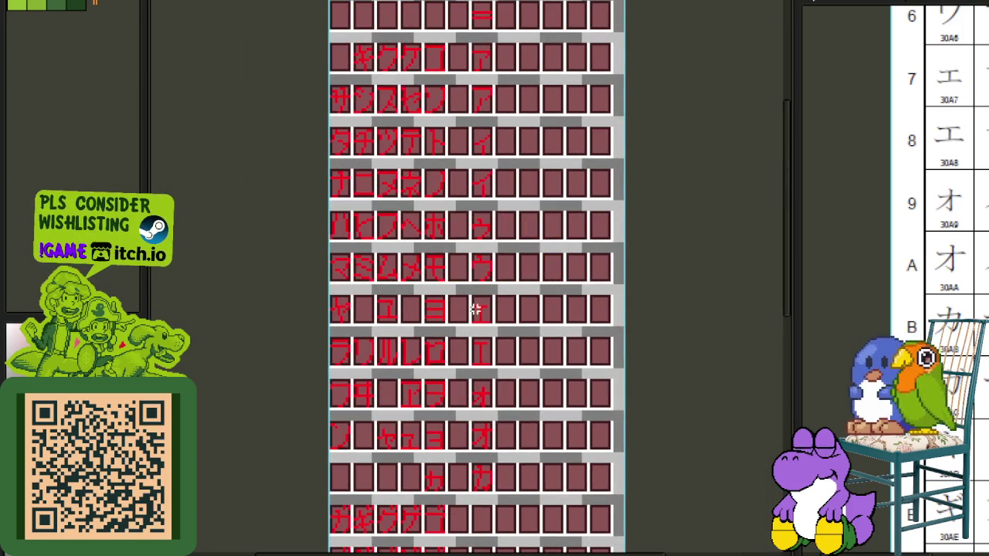
- Move the ガ copy into the right-hand cell beneath カ
left_click_drag(414, 200, 441, 156)
scroll(403, 297, "up", 3)
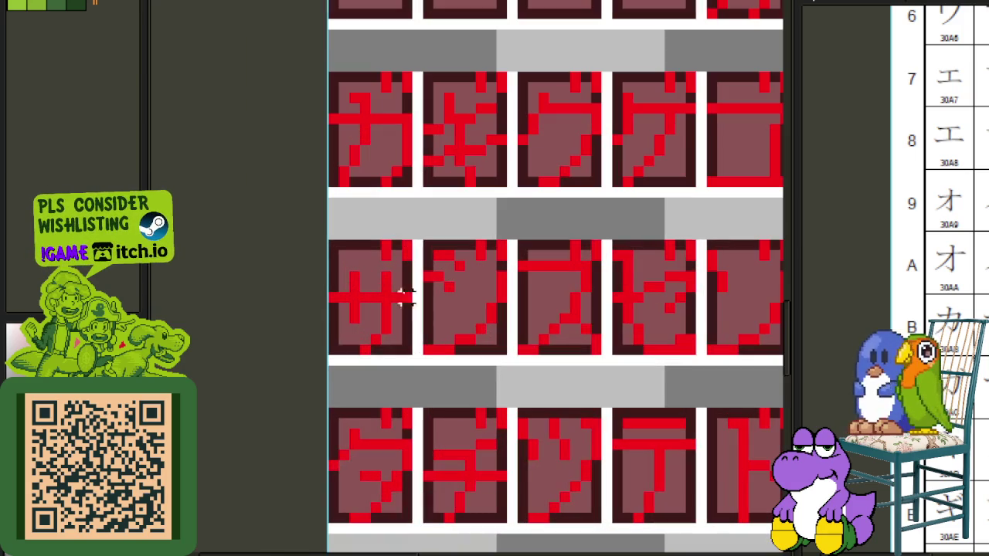
left_click_drag(326, 68, 421, 193)
mouse_move(371, 106)
left_mouse_down()
mouse_move(800, 54)
mouse_move(353, 311)
left_mouse_up()
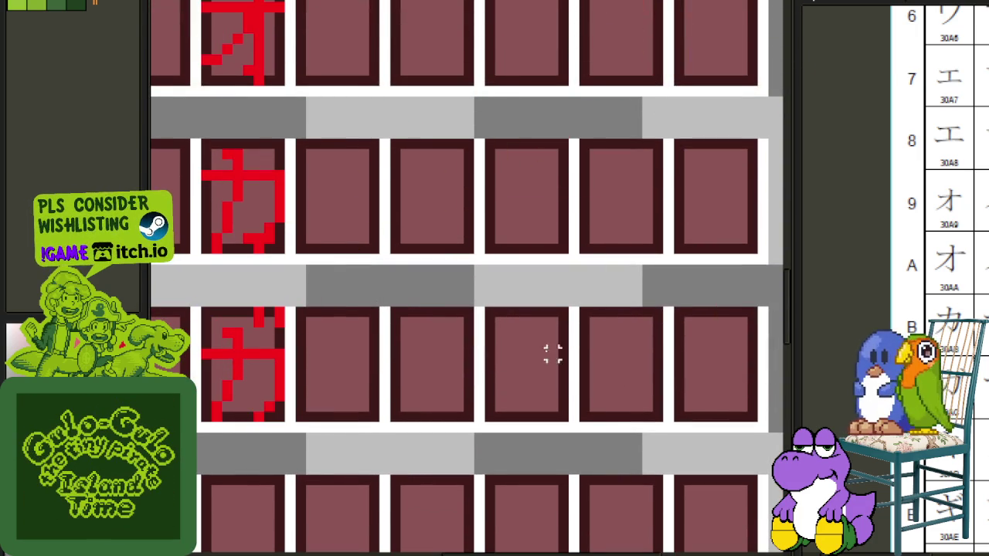
scroll(648, 353, "down", 2)
scroll(397, 348, "down", 2)
mouse_move(347, 371)
left_mouse_down()
mouse_move(577, 306)
mouse_move(523, 541)
left_mouse_up()
left_click_drag(426, 161, 436, 522)
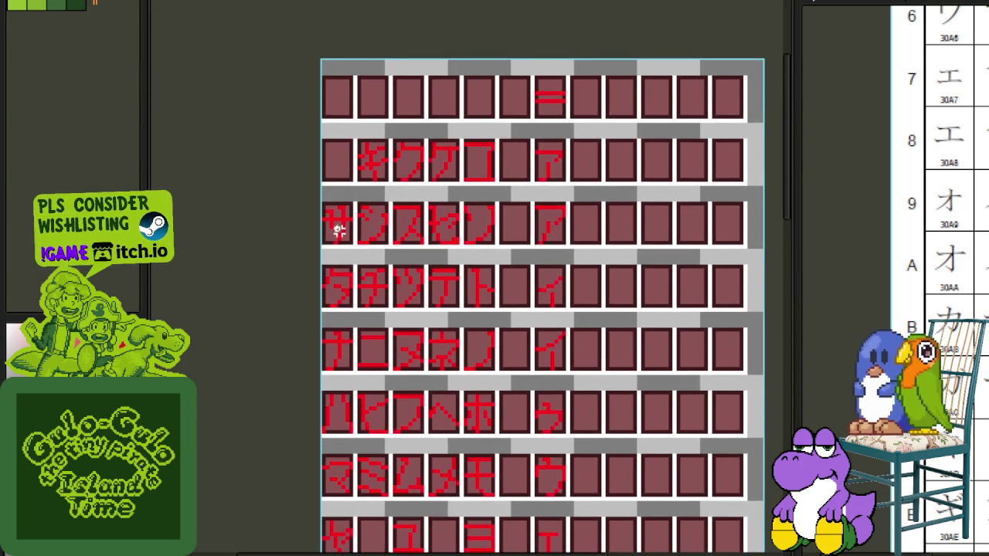
- Move キ into the right-hand column beneath ガ
scroll(346, 224, "up", 2)
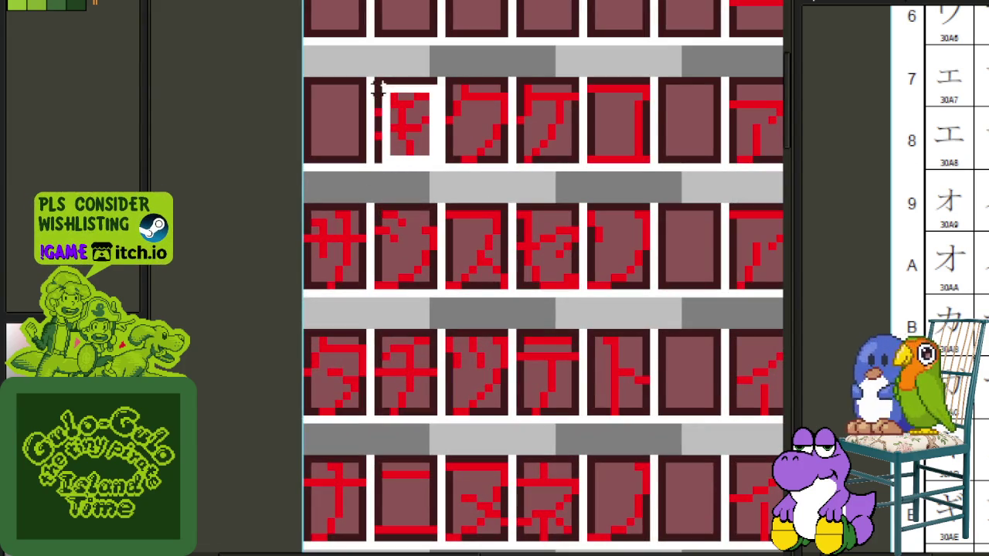
mouse_move(421, 137)
left_mouse_down()
mouse_move(653, 545)
mouse_move(572, 546)
mouse_move(576, 471)
left_mouse_up()
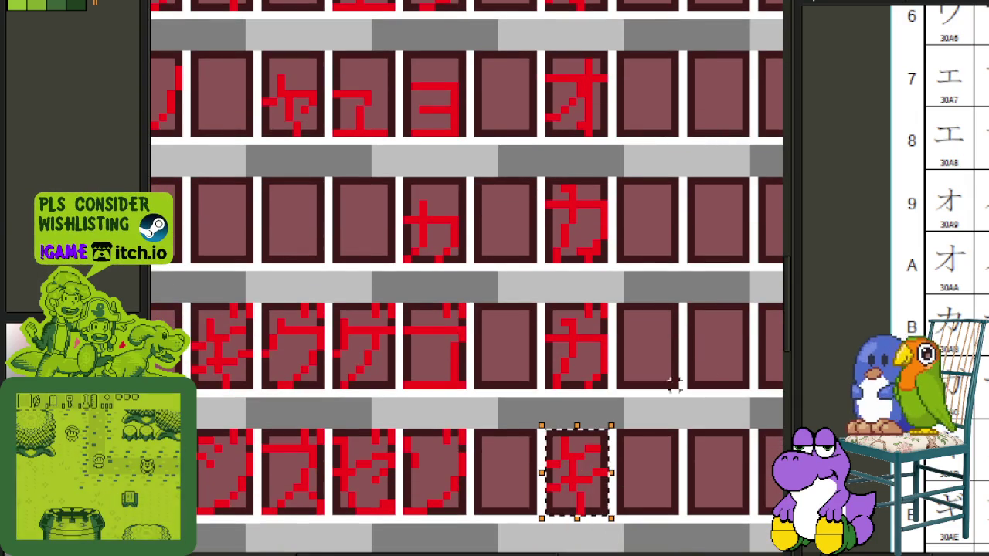
scroll(701, 379, "down", 1)
scroll(453, 260, "down", 1)
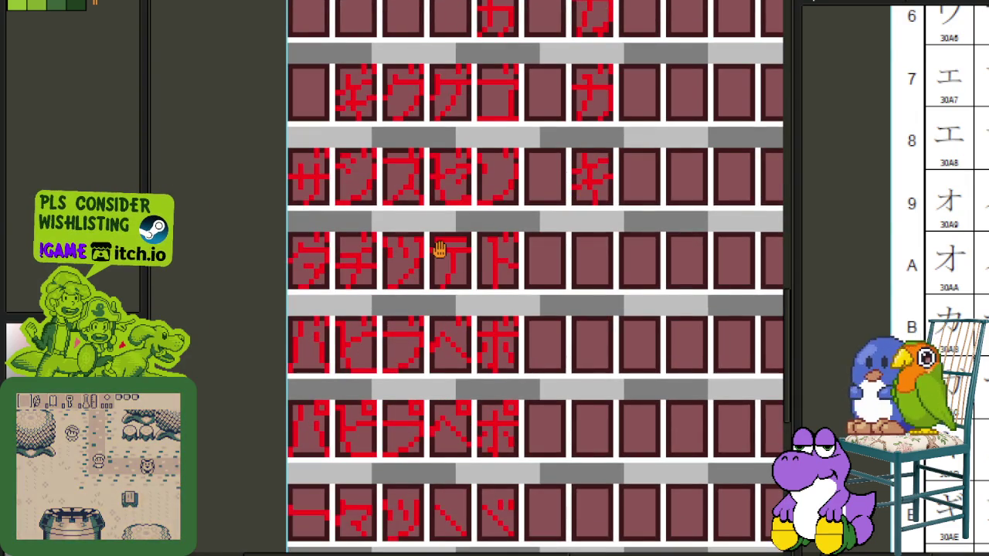
scroll(441, 171, "up", 1)
scroll(440, 172, "down", 1)
scroll(420, 269, "up", 2)
scroll(420, 342, "up", 1)
scroll(417, 265, "down", 1)
scroll(409, 254, "up", 2)
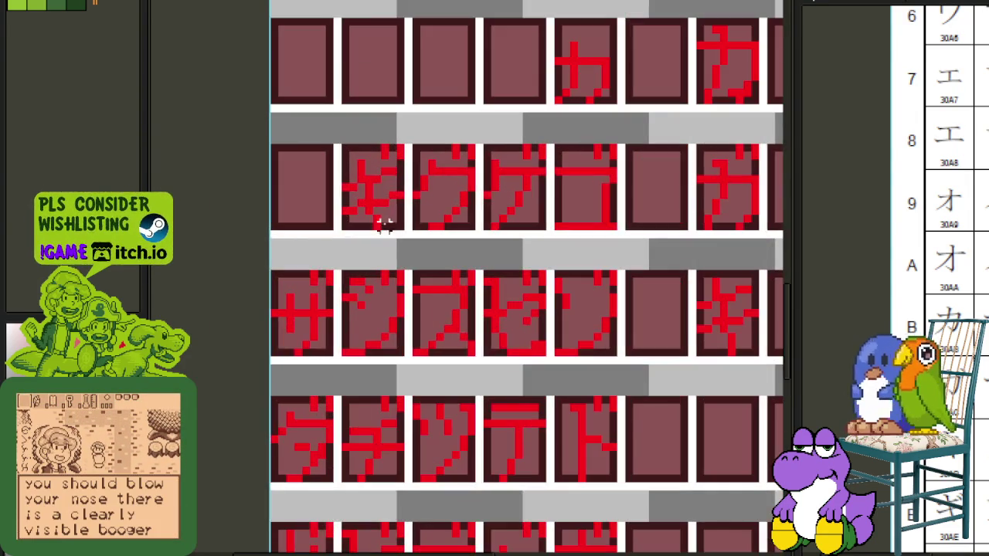
- Move ギ into the right-hand cell beneath キ
mouse_move(397, 224)
left_mouse_down()
mouse_move(357, 160)
mouse_move(722, 287)
mouse_move(769, 544)
mouse_move(650, 354)
left_mouse_up()
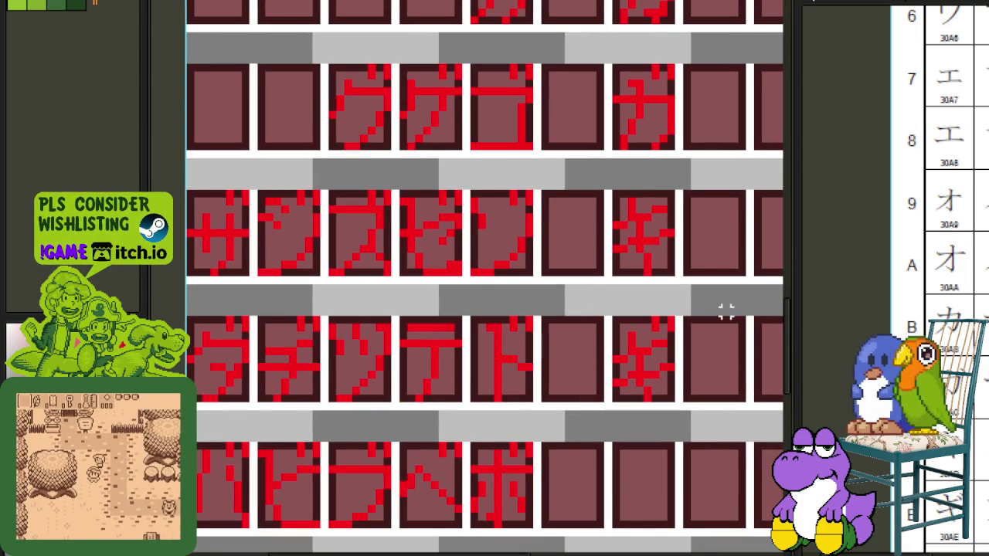
scroll(939, 232, "down", 1)
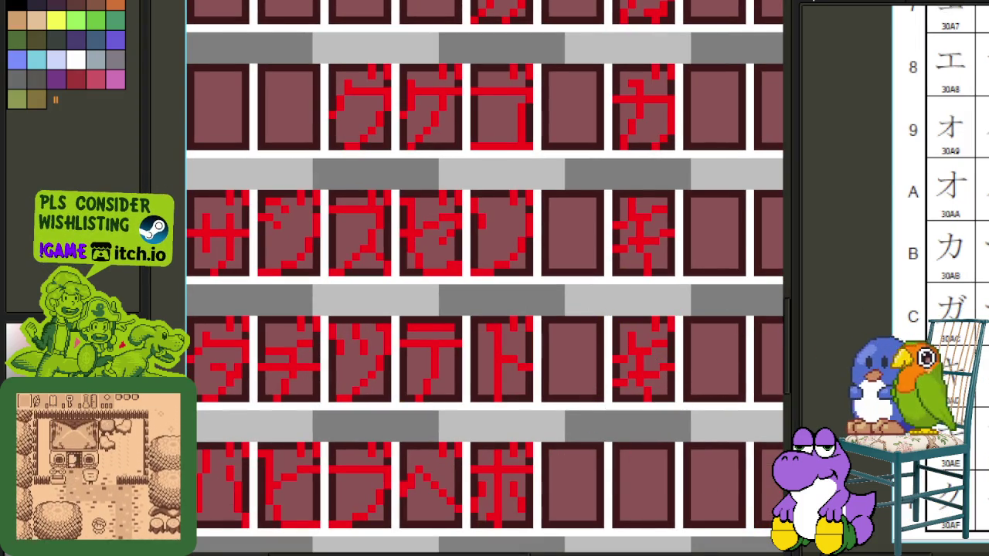
scroll(525, 264, "down", 2)
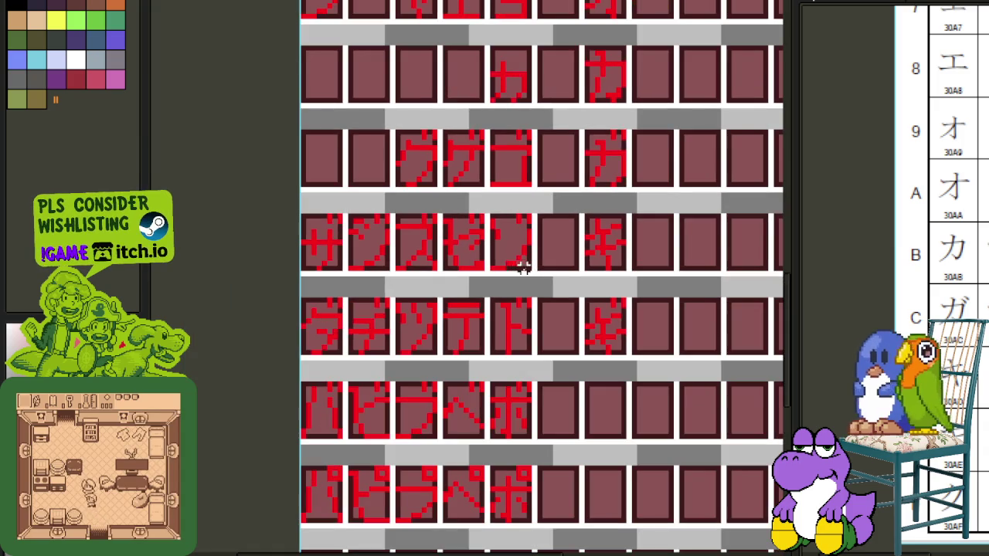
scroll(585, 347, "up", 3)
scroll(563, 457, "up", 2)
scroll(503, 286, "up", 2)
scroll(448, 435, "up", 3)
scroll(413, 358, "up", 2)
scroll(479, 243, "up", 1)
scroll(465, 263, "up", 1)
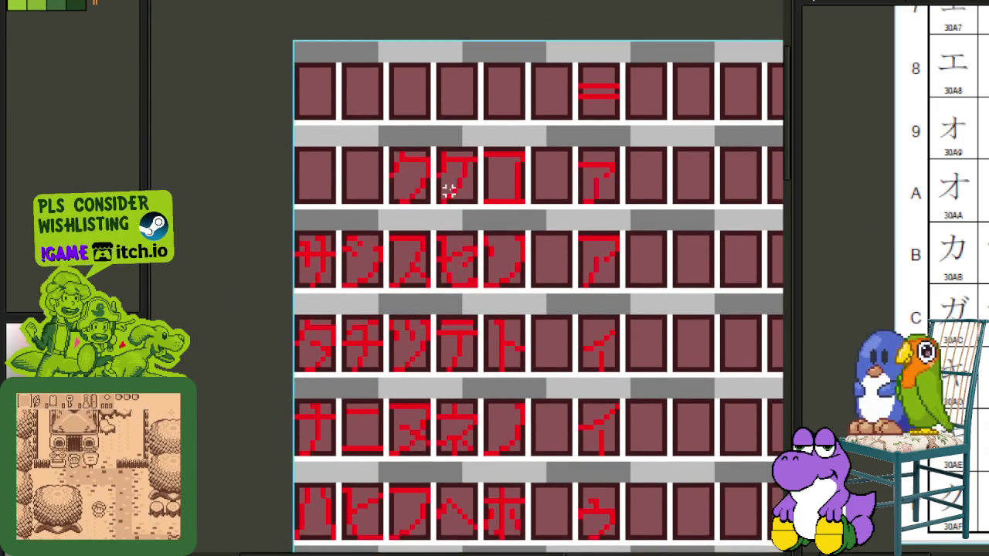
scroll(448, 190, "up", 1)
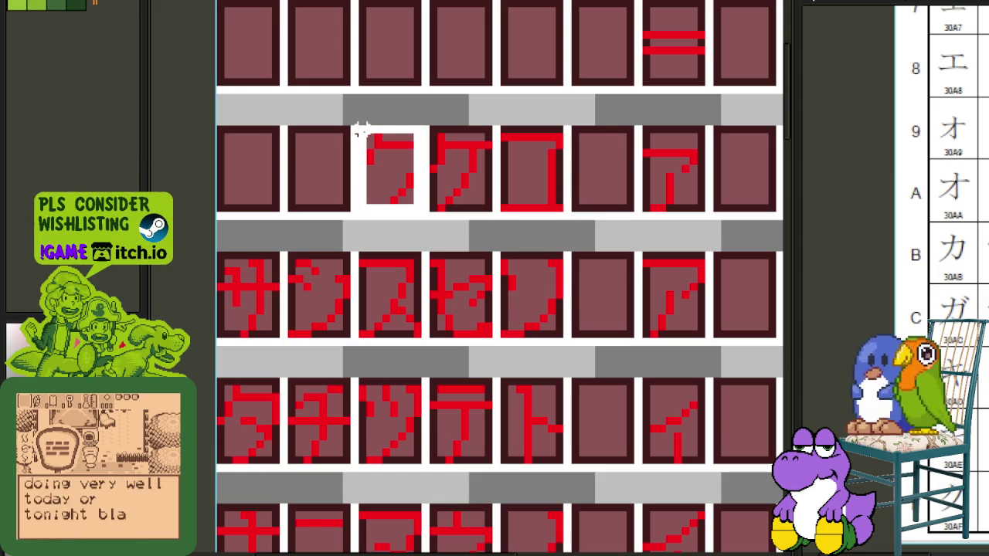
- Move ク into the right-hand cell below ギ
left_click_drag(359, 131, 421, 220)
mouse_move(378, 147)
left_mouse_down()
mouse_move(552, 310)
mouse_move(699, 543)
mouse_move(631, 404)
left_mouse_up()
left_click(715, 316)
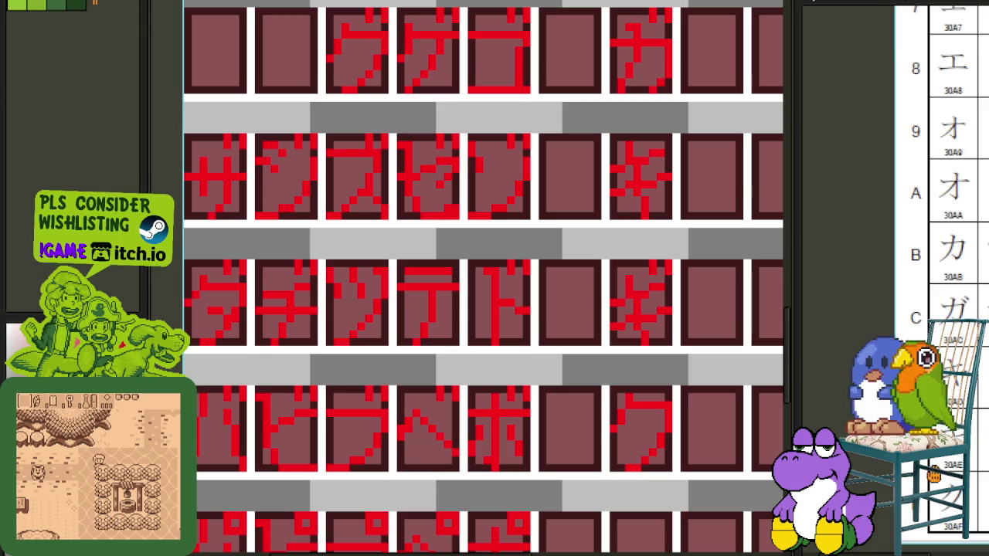
scroll(514, 334, "down", 2)
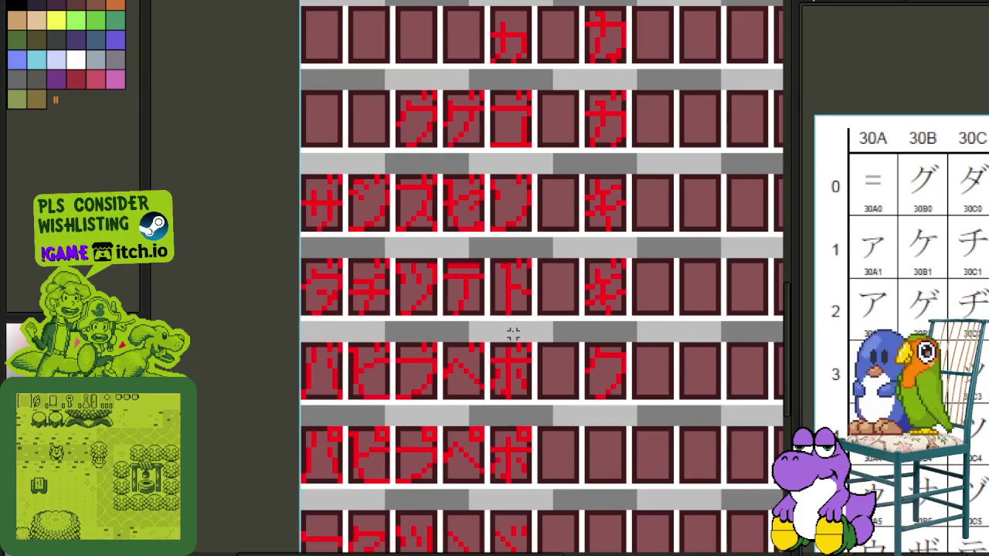
left_click_drag(480, 203, 444, 256)
scroll(407, 225, "up", 1)
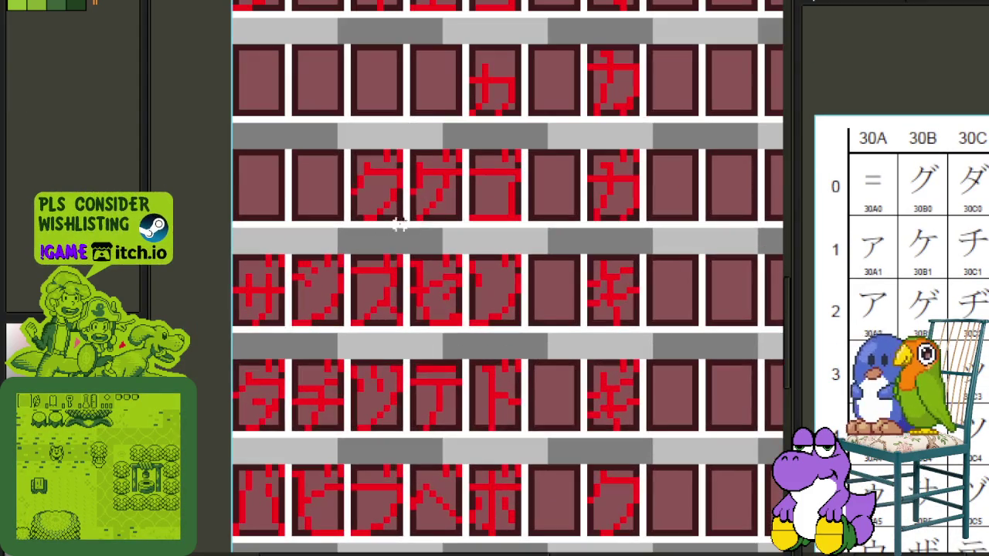
- Place グ beside ゠ in the top row, starting the eighth column, and save
left_click_drag(351, 151, 407, 224)
mouse_move(384, 178)
left_mouse_down()
mouse_move(668, 191)
mouse_move(641, 209)
left_mouse_up()
scroll(668, 191, "up", 2)
left_click(250, 338)
scroll(217, 420, "down", 3)
left_click_drag(440, 331, 522, 291)
key("ctrl+s")
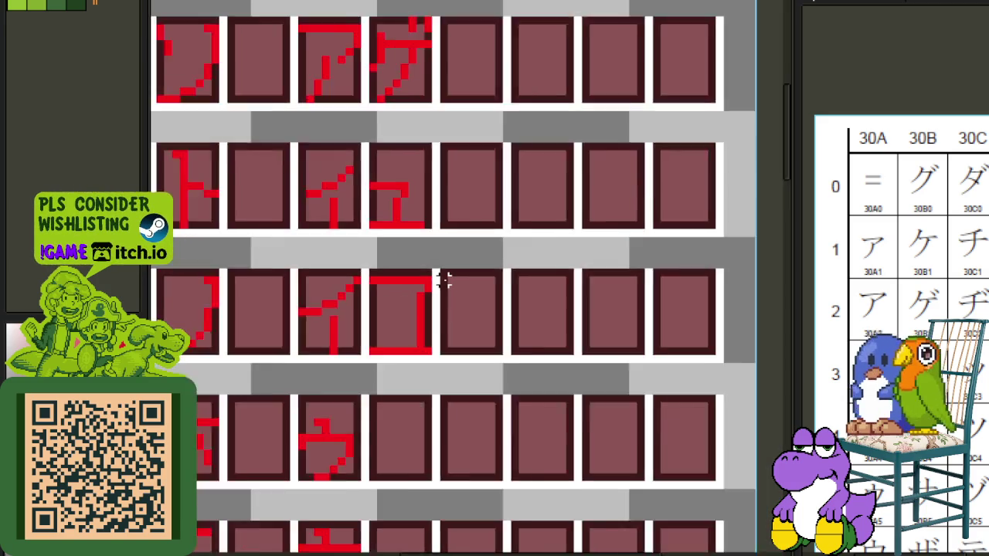
scroll(444, 280, "down", 1)
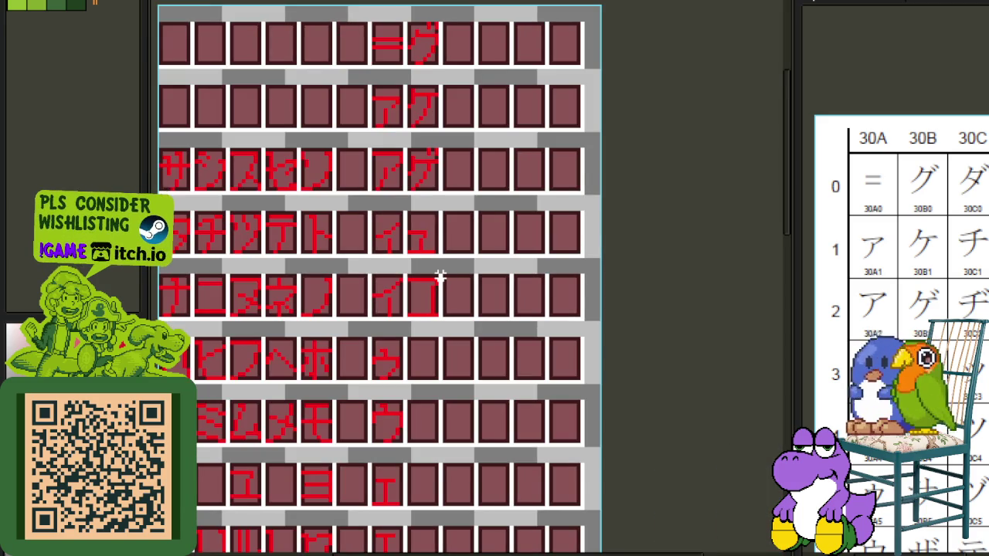
key("ctrl+z")
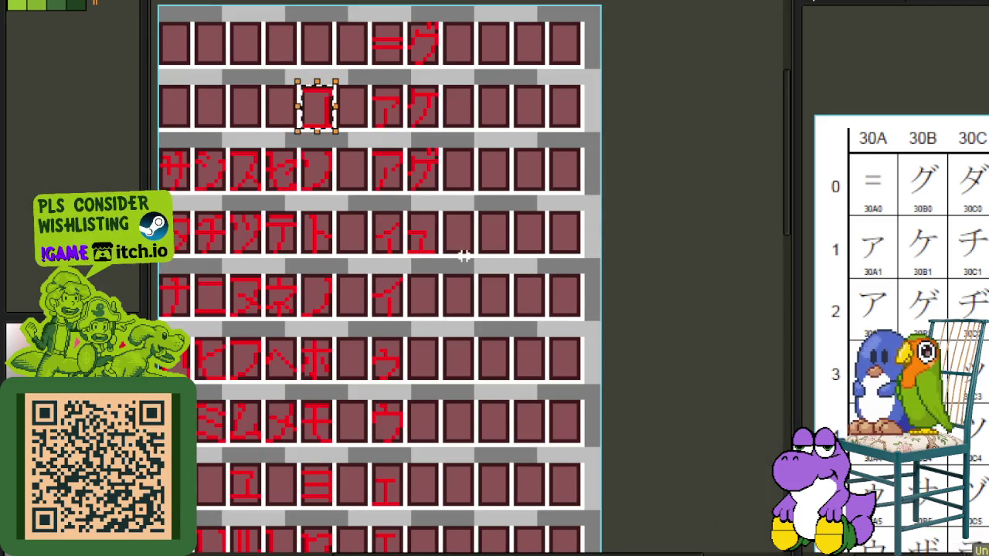
key("Delete")
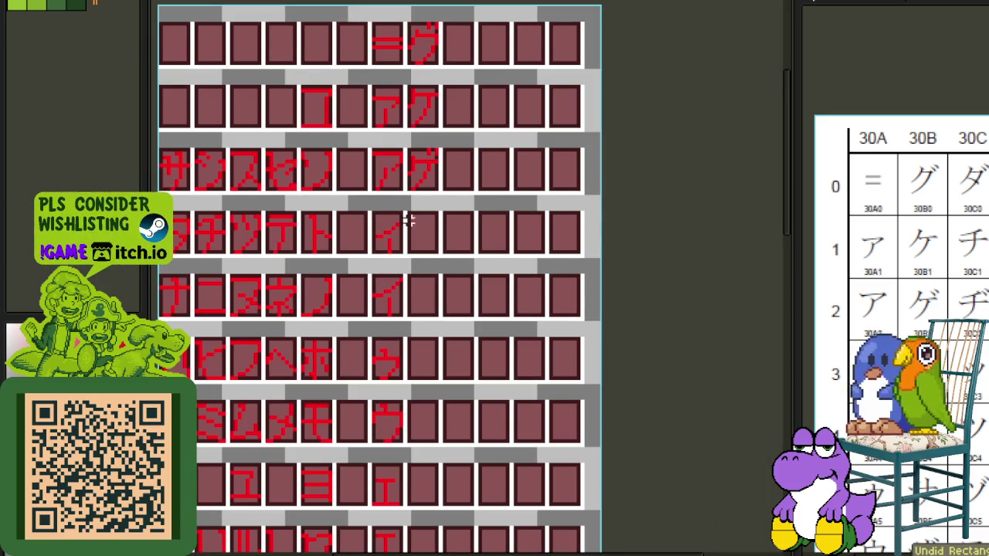
key("ctrl+s")
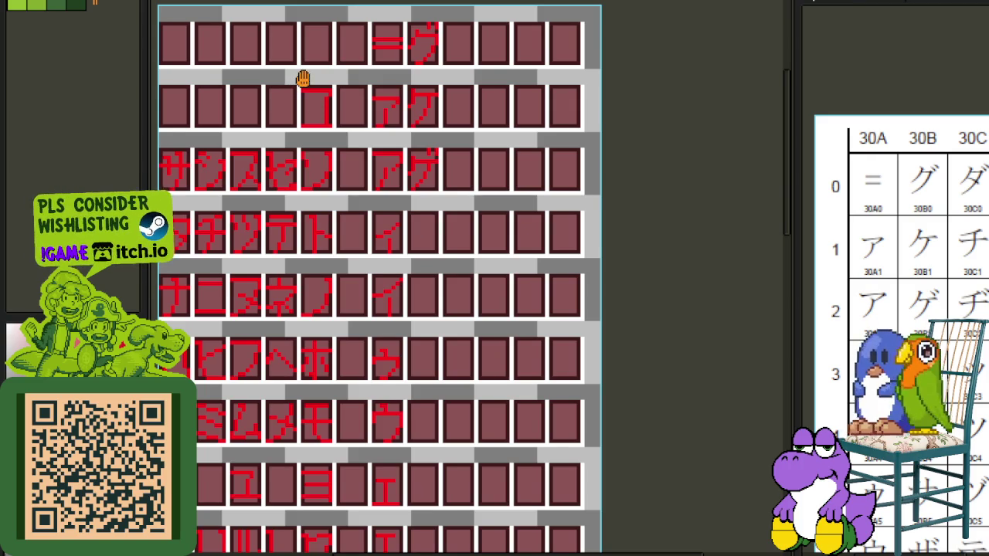
scroll(384, 116, "down", 3)
scroll(459, 172, "down", 5)
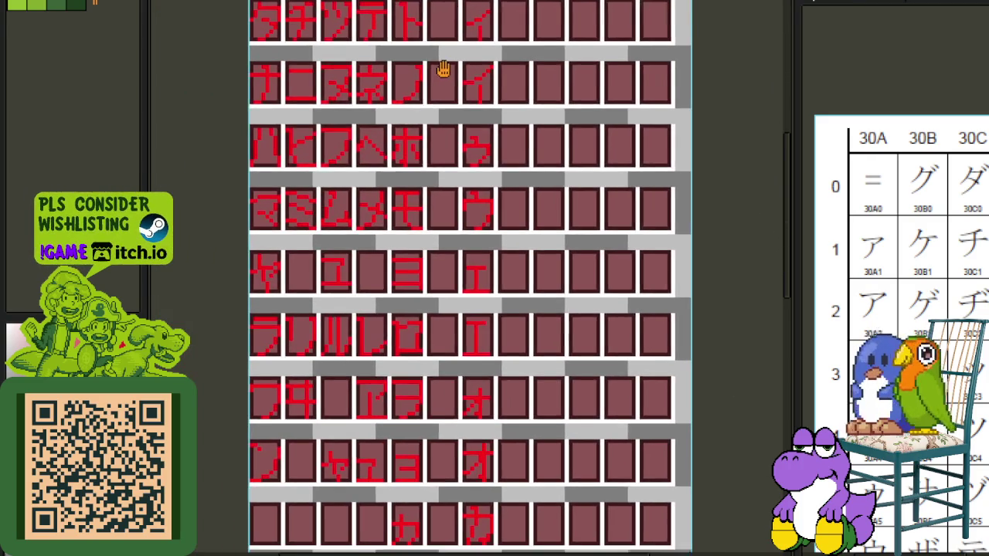
left_click_drag(445, 72, 442, 66)
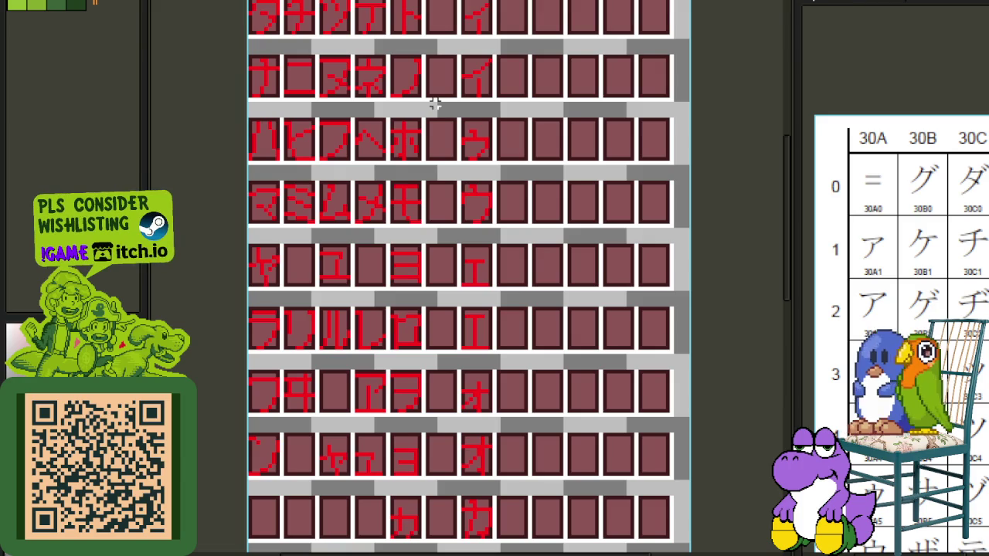
mouse_move(442, 167)
left_mouse_down()
mouse_move(435, 188)
mouse_move(419, 29)
left_mouse_up()
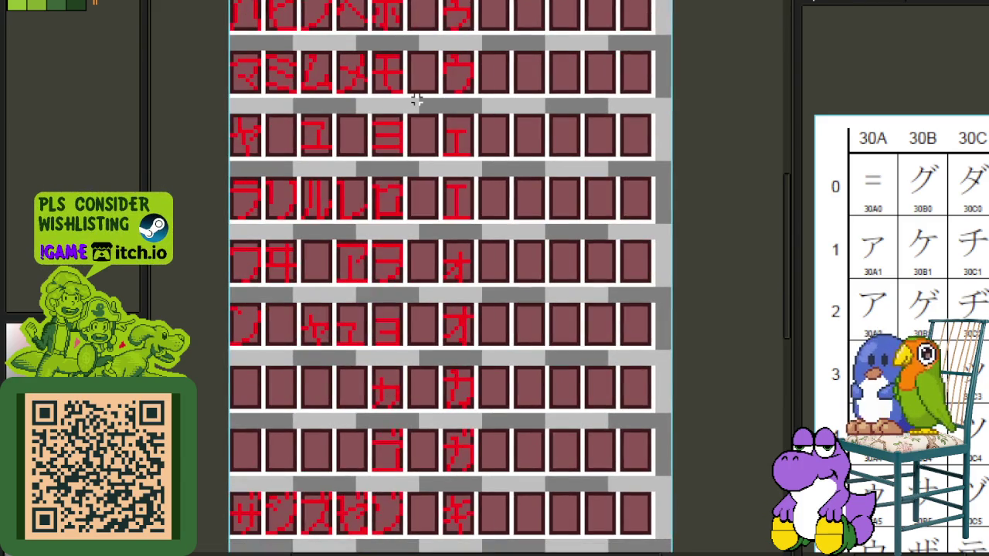
scroll(409, 183, "down", 1)
left_click_drag(399, 203, 397, 333)
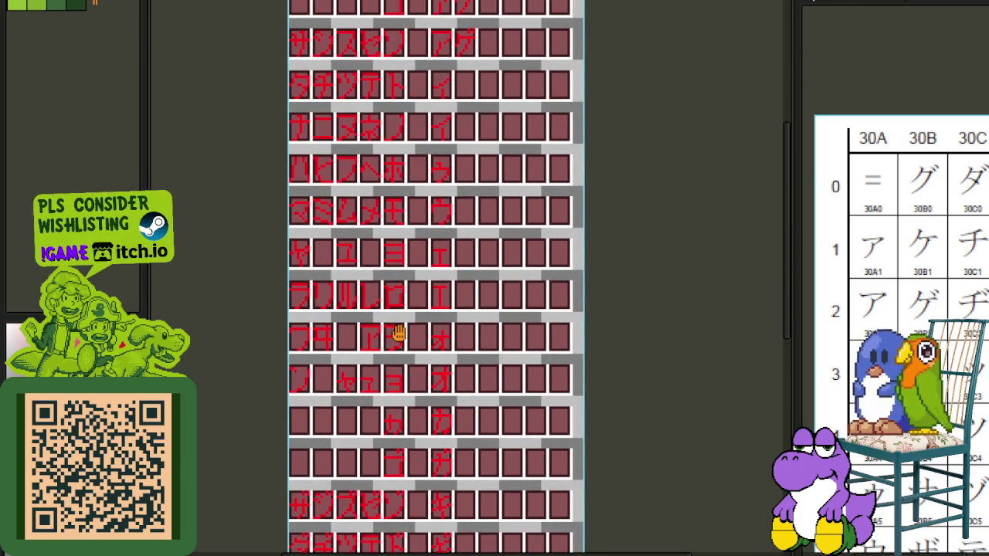
left_click_drag(402, 391, 398, 179)
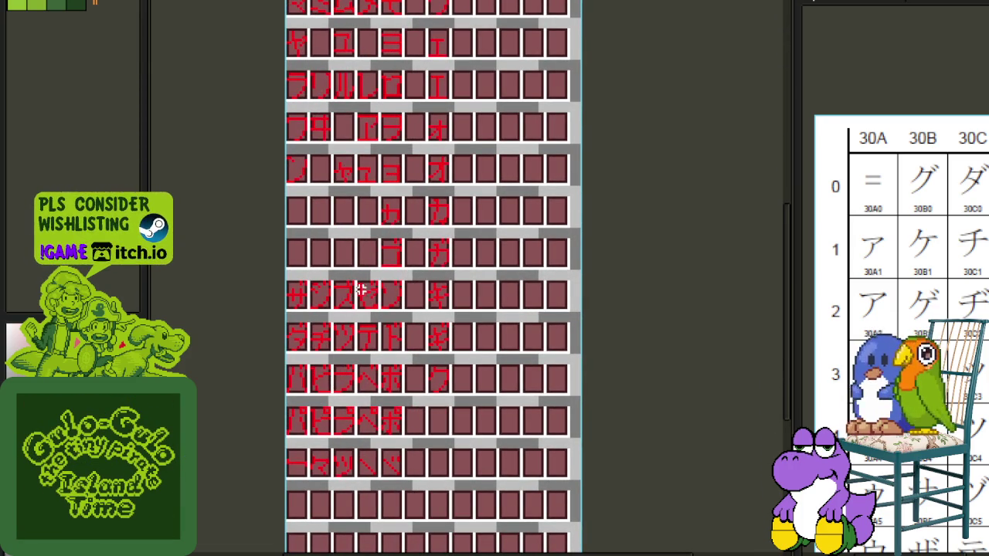
mouse_move(364, 284)
left_mouse_down()
mouse_move(347, 547)
mouse_move(370, 413)
left_mouse_up()
scroll(398, 267, "up", 3)
scroll(377, 142, "up", 1)
scroll(374, 108, "up", 1)
- Move コ beside イ in the タ row and ゴ beside the second イ
mouse_move(435, 199)
left_mouse_down()
mouse_move(385, 137)
mouse_move(587, 359)
left_mouse_up()
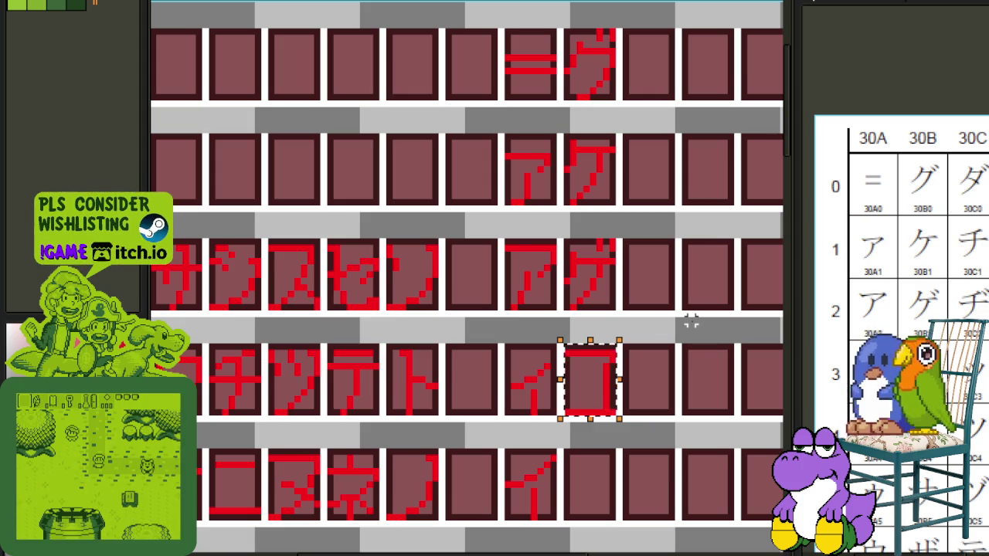
scroll(691, 320, "down", 1)
scroll(669, 421, "down", 1)
left_click_drag(668, 421, 532, 232)
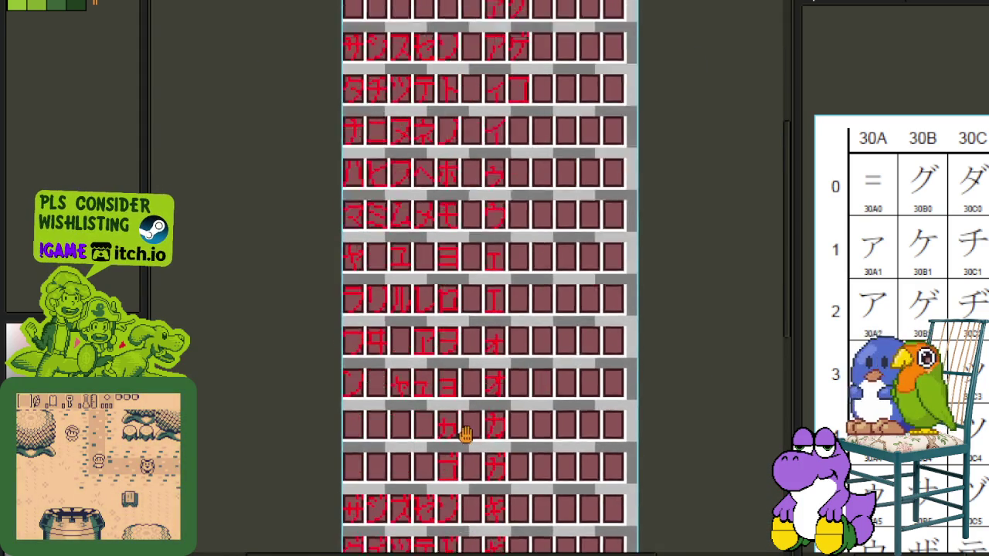
scroll(453, 413, "up", 2)
mouse_move(437, 417)
left_mouse_down()
mouse_move(389, 349)
mouse_move(626, 62)
mouse_move(581, 234)
mouse_move(592, 199)
left_mouse_up()
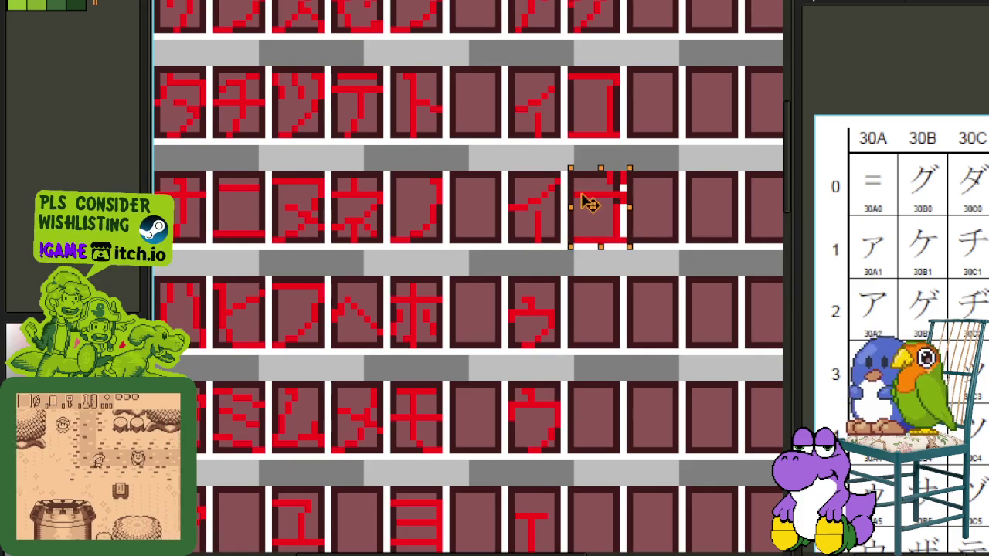
left_click(690, 180)
- Move the サ glyph beside ウ in the ハ row
scroll(690, 180, "down", 2)
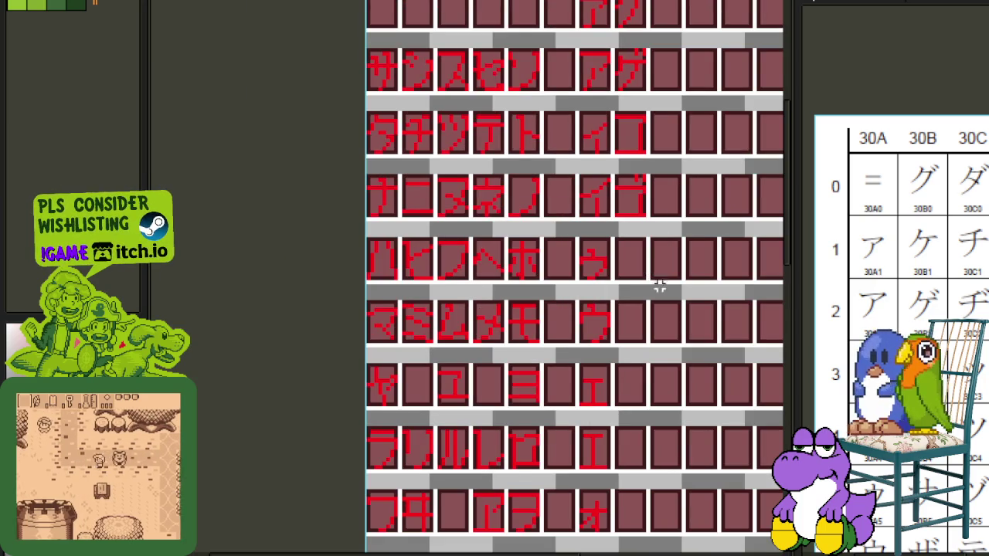
scroll(966, 309, "down", 3)
left_click_drag(570, 199, 457, 338)
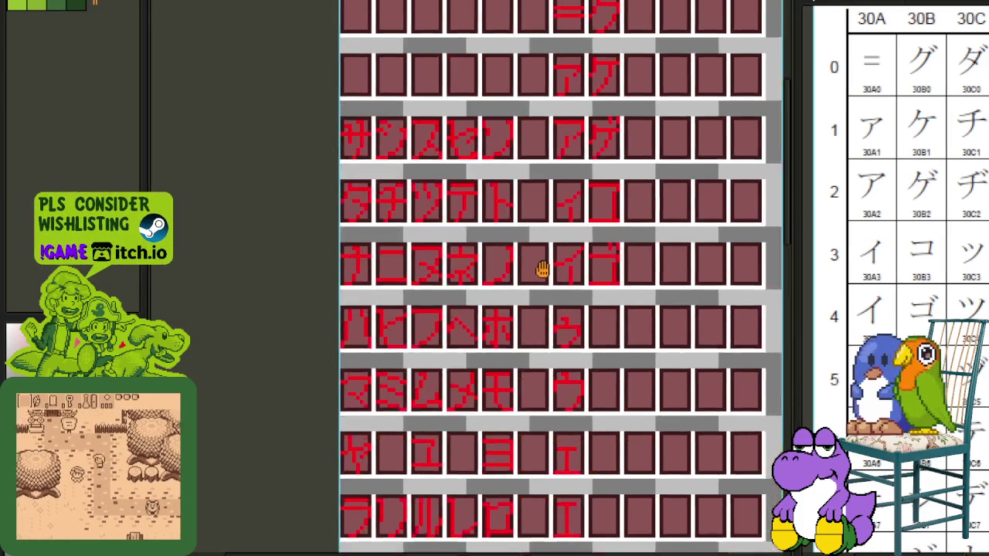
scroll(255, 219, "up", 1)
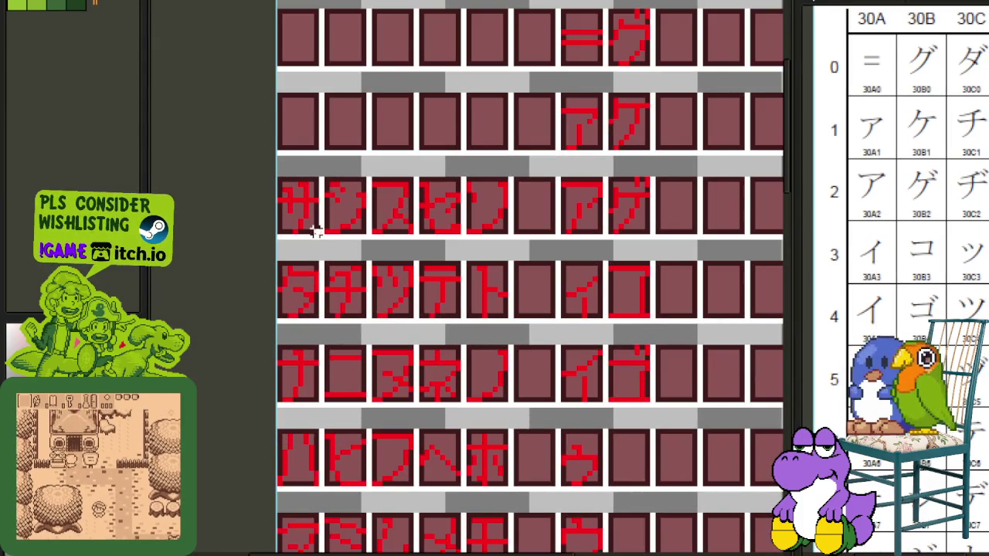
mouse_move(289, 199)
left_mouse_down()
mouse_move(330, 215)
mouse_move(640, 460)
left_mouse_up()
left_click(685, 439)
- Move the ザ glyph from the bottom-left cell beside the second ウ
scroll(685, 440, "down", 1)
scroll(665, 495, "down", 1)
left_click_drag(665, 495, 592, 221)
scroll(453, 391, "up", 1)
scroll(359, 528, "up", 1)
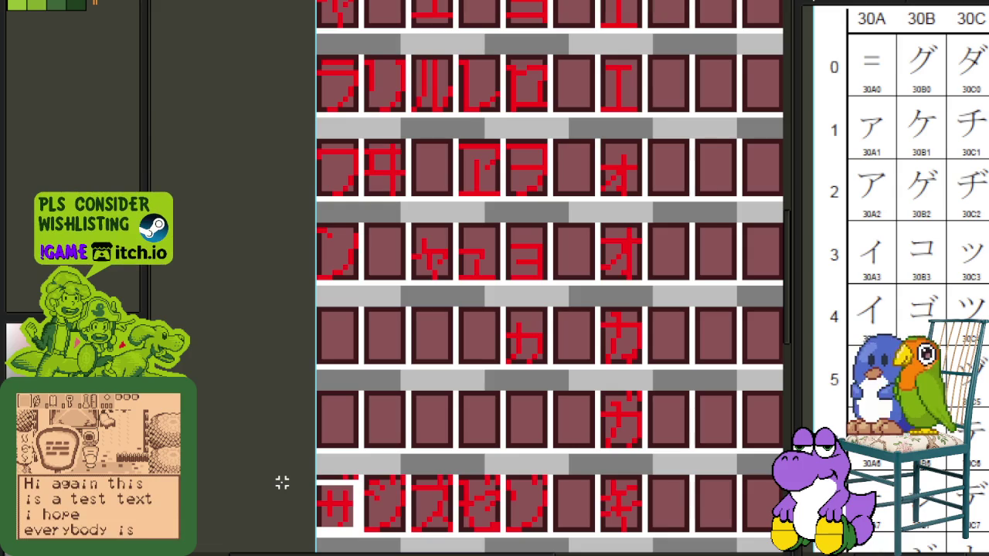
mouse_move(354, 529)
left_mouse_down()
mouse_move(296, 496)
mouse_move(286, 477)
left_mouse_up()
mouse_move(352, 508)
left_mouse_down()
mouse_move(625, 136)
mouse_move(626, 193)
left_mouse_up()
scroll(607, 276, "up", 1)
left_click_drag(607, 276, 601, 290)
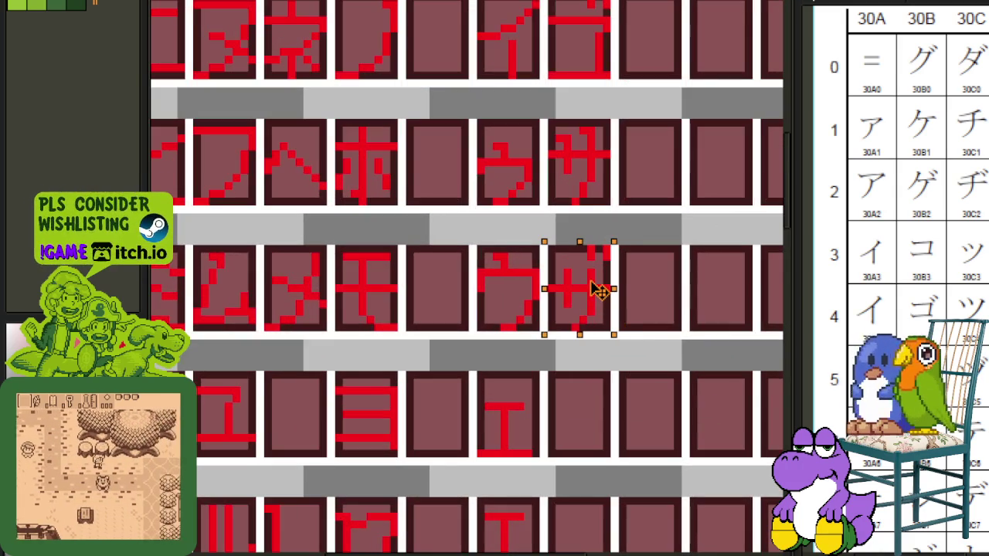
left_click(673, 261)
- Move the シ glyph from the サ row beside ェ in the ヤ row
scroll(662, 283, "down", 1)
scroll(665, 324, "down", 1)
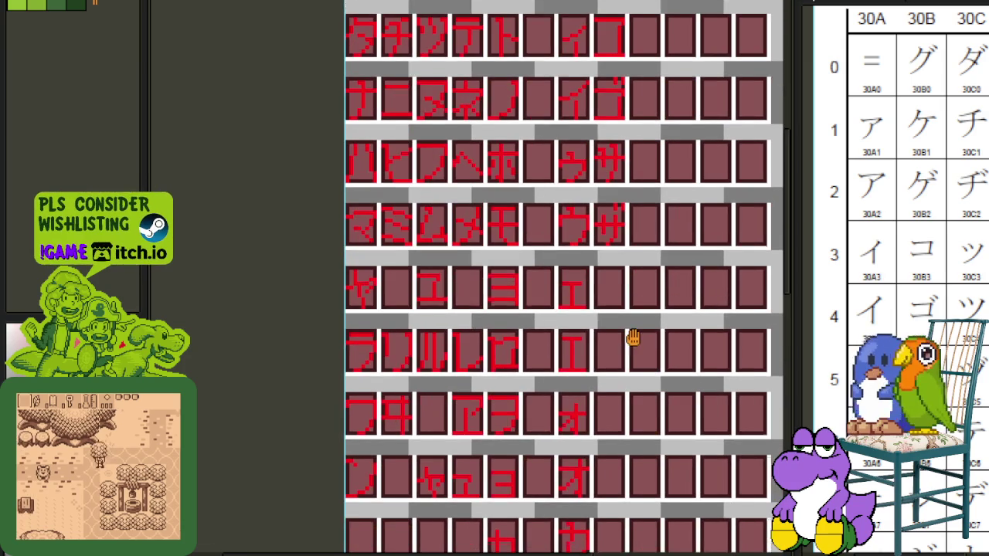
left_click_drag(647, 398, 629, 335)
scroll(972, 180, "down", 1)
scroll(972, 180, "down", 3)
scroll(554, 309, "up", 3)
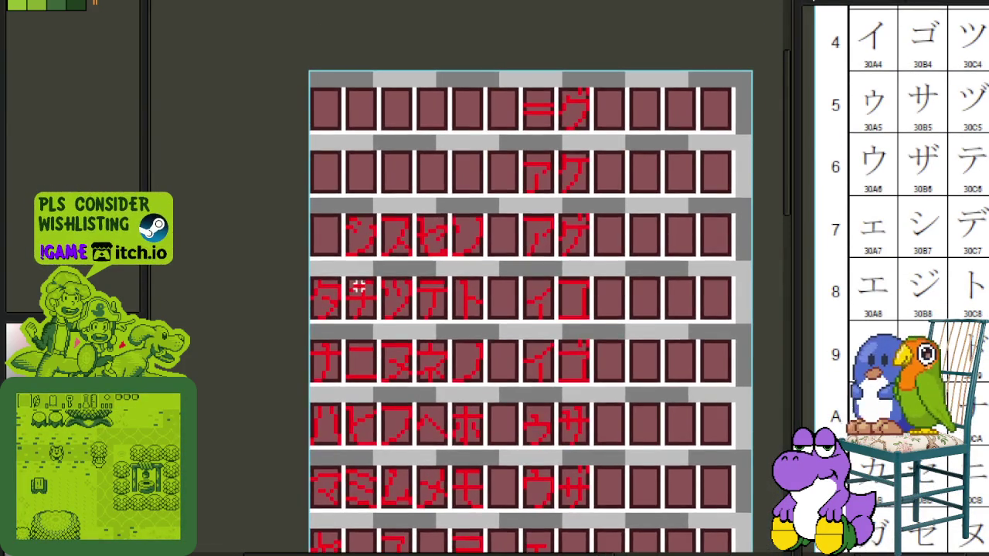
scroll(364, 293, "up", 1)
left_click_drag(387, 226, 328, 142)
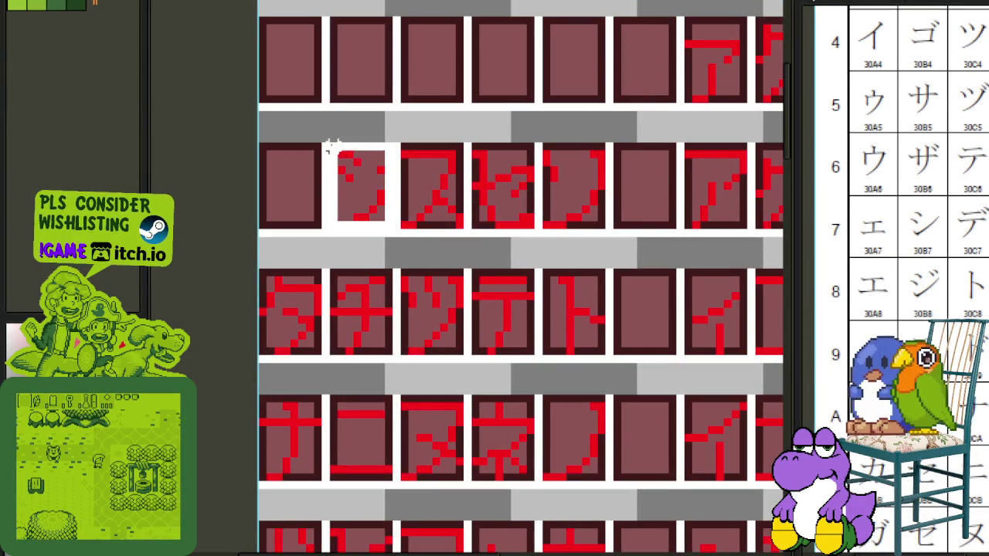
left_click_drag(378, 202, 613, 520)
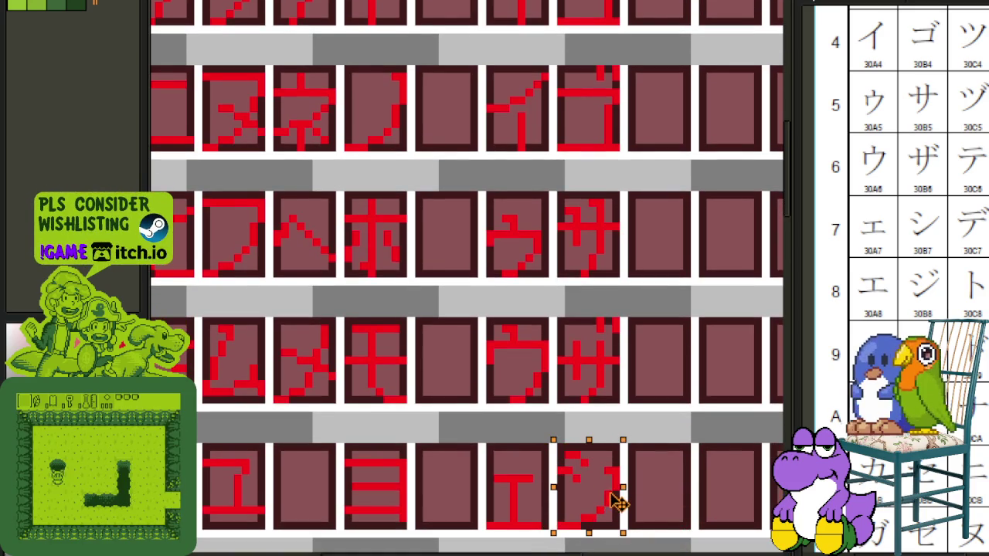
left_click_drag(613, 519, 614, 503)
- Move the ジ glyph from the voiced row beside エ
scroll(587, 438, "down", 1)
scroll(587, 438, "down", 1)
scroll(456, 286, "down", 2)
scroll(373, 207, "down", 3)
scroll(373, 207, "down", 1)
scroll(375, 349, "down", 2)
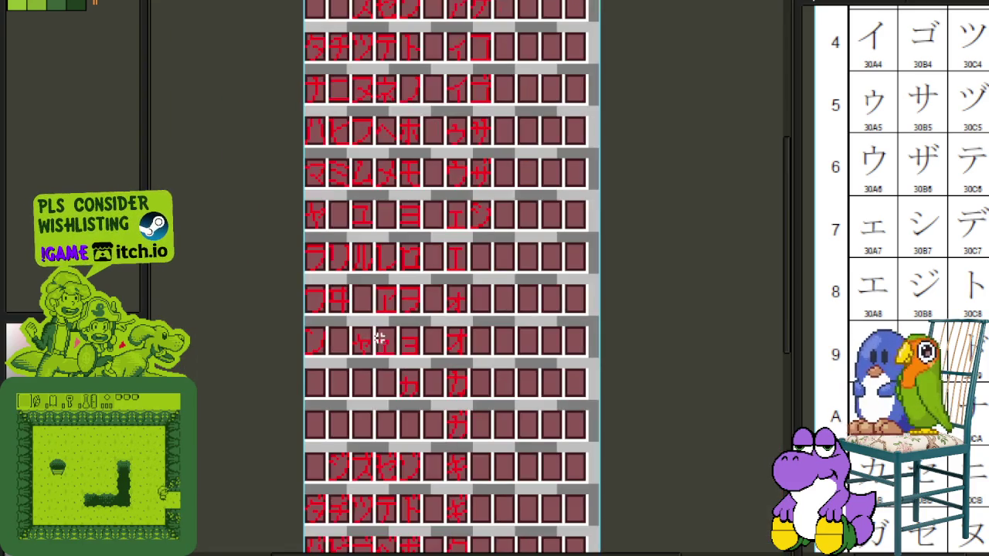
scroll(387, 360, "up", 4)
scroll(359, 396, "up", 2)
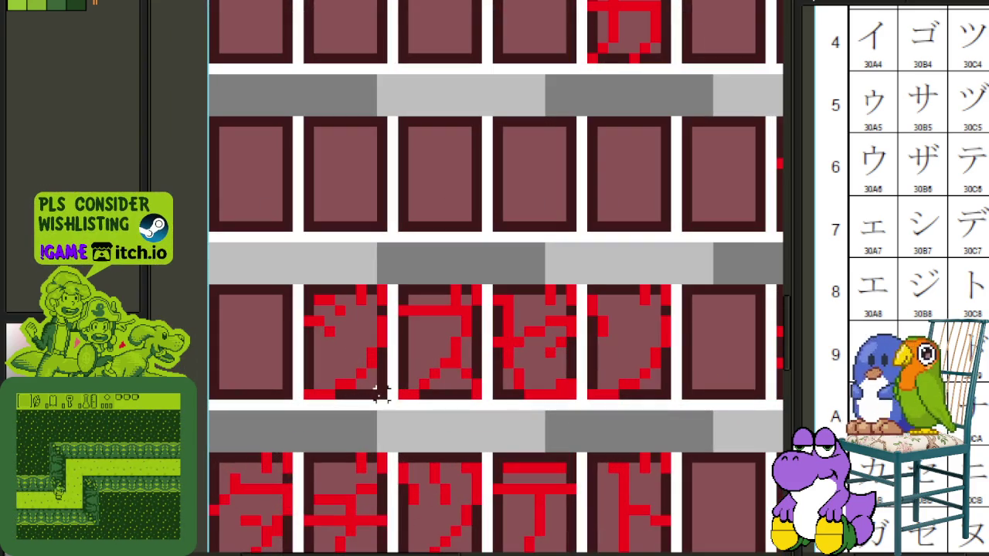
mouse_move(380, 394)
left_mouse_down()
mouse_move(308, 288)
mouse_move(585, 4)
mouse_move(397, 347)
left_mouse_up()
left_click(510, 304)
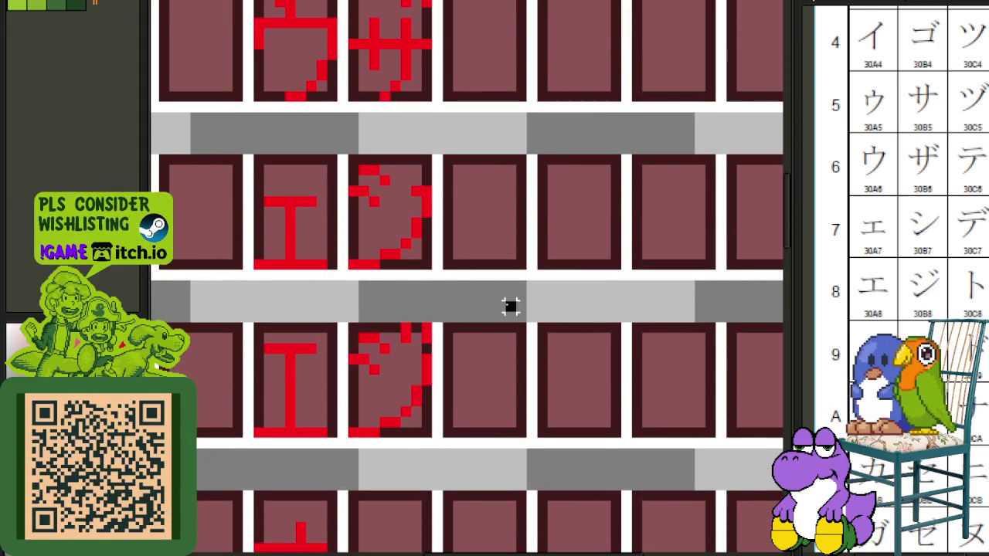
- Select the ス glyph in the サ row and drag it toward the small ォ row
scroll(507, 307, "down", 2)
left_click_drag(460, 433, 483, 301)
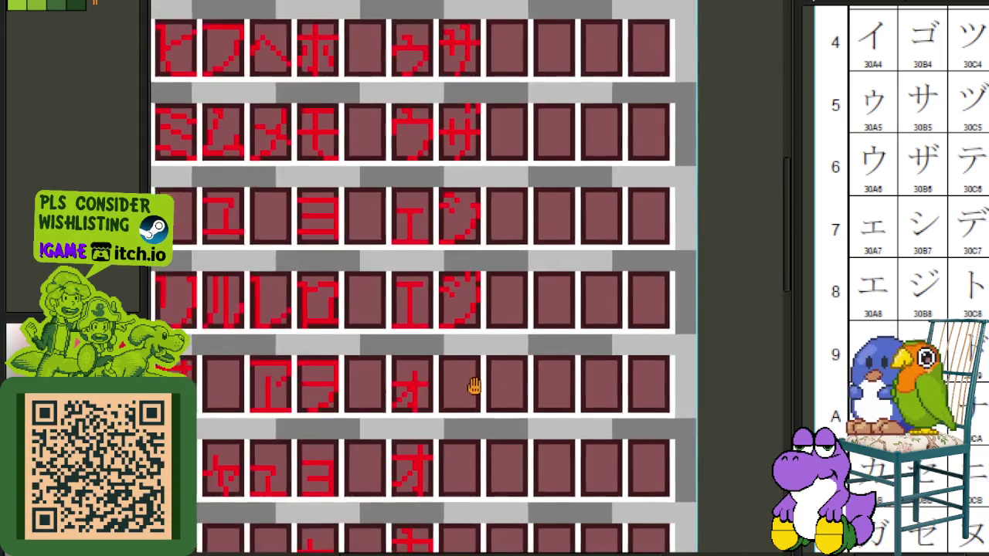
scroll(454, 293, "down", 1)
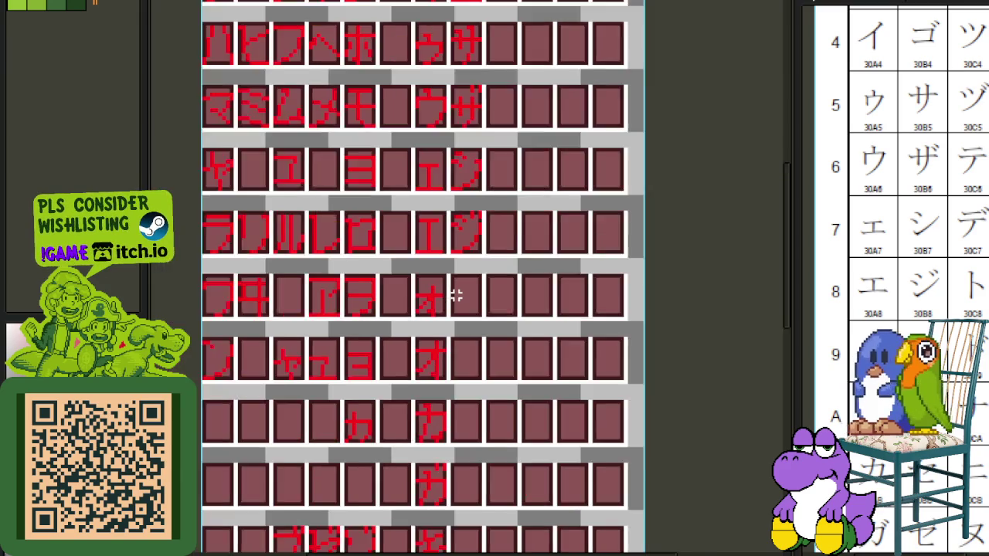
scroll(456, 294, "down", 1)
scroll(360, 155, "up", 2)
left_click_drag(395, 216, 329, 130)
mouse_move(363, 162)
left_mouse_down()
mouse_move(571, 307)
mouse_move(547, 348)
mouse_move(537, 336)
left_mouse_up()
- Commit ス beside the small ォ, then move ズ beside the full-size オ
scroll(570, 307, "down", 3)
scroll(564, 324, "down", 4)
scroll(557, 340, "down", 4)
key("Return")
scroll(691, 314, "down", 2)
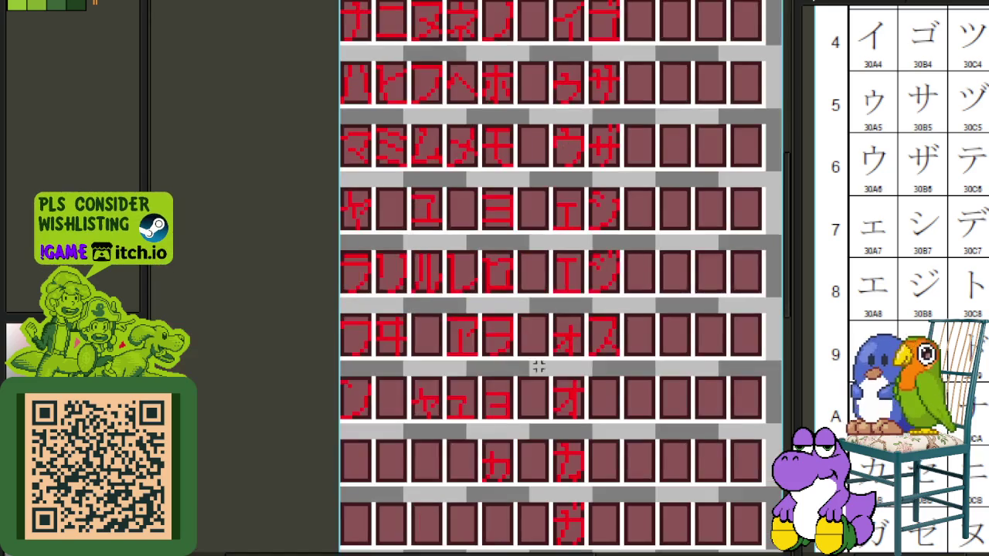
scroll(576, 346, "down", 3)
scroll(463, 364, "down", 1)
scroll(439, 357, "up", 4)
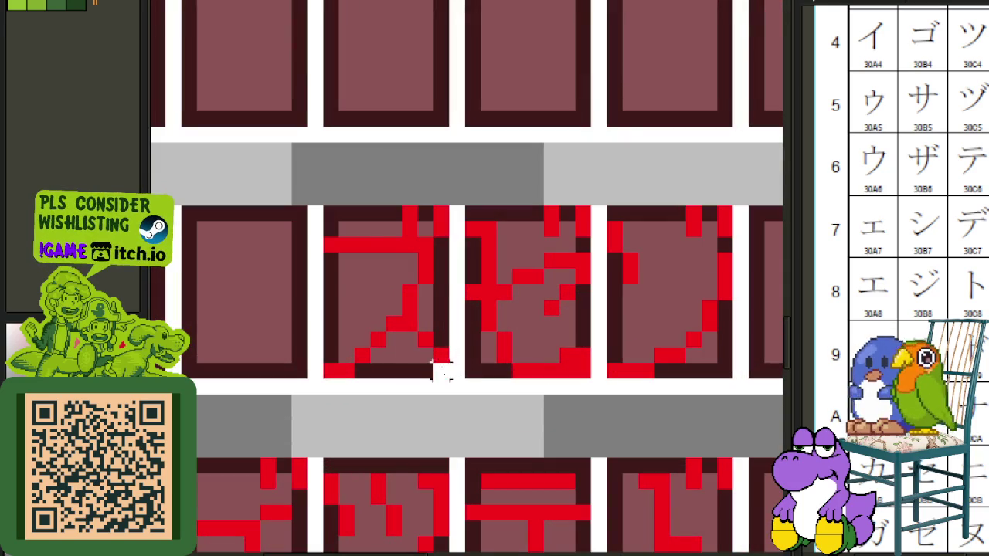
left_click_drag(440, 369, 324, 203)
mouse_move(400, 232)
left_mouse_down()
mouse_move(790, 4)
mouse_move(414, 371)
left_mouse_up()
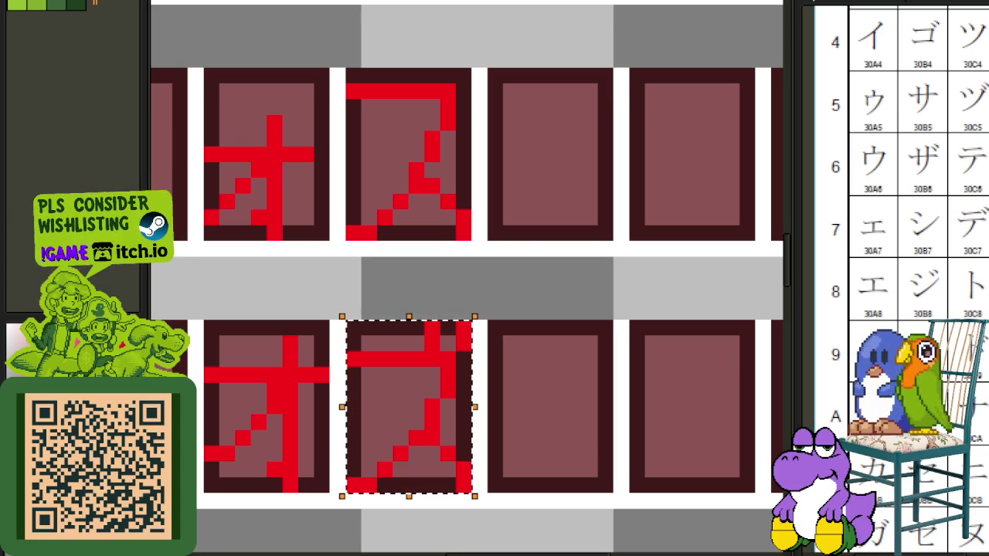
- Undo a stray white stroke across the ズ tile and save the font sheet
scroll(526, 229, "down", 2)
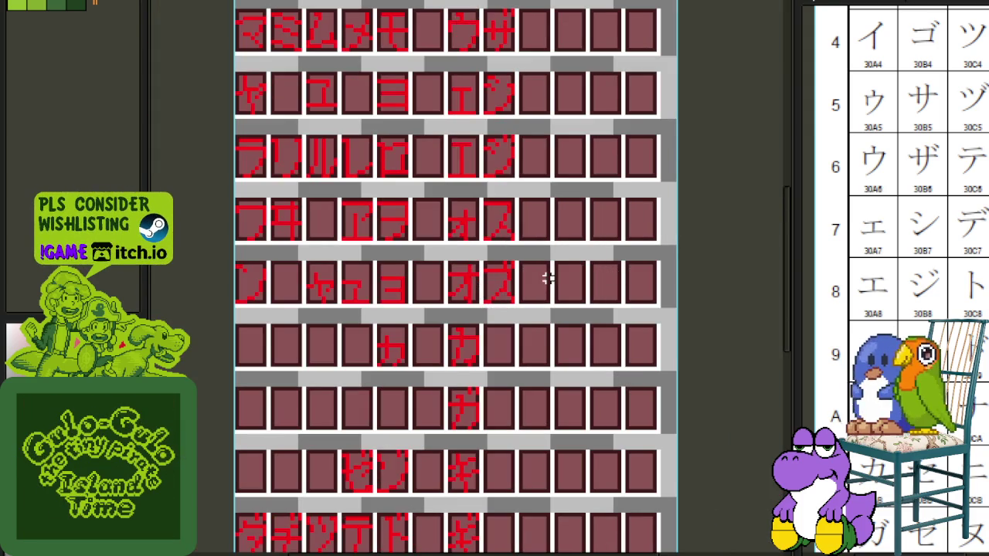
scroll(528, 270, "up", 2)
scroll(512, 265, "up", 2)
left_click_drag(417, 277, 570, 340)
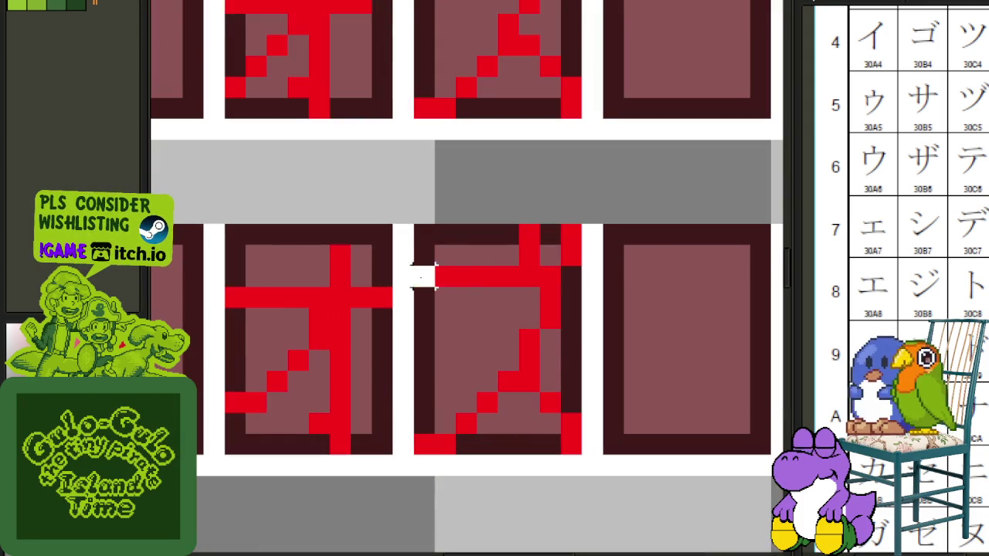
key("ctrl+z")
key("ctrl+z")
scroll(676, 318, "down", 2)
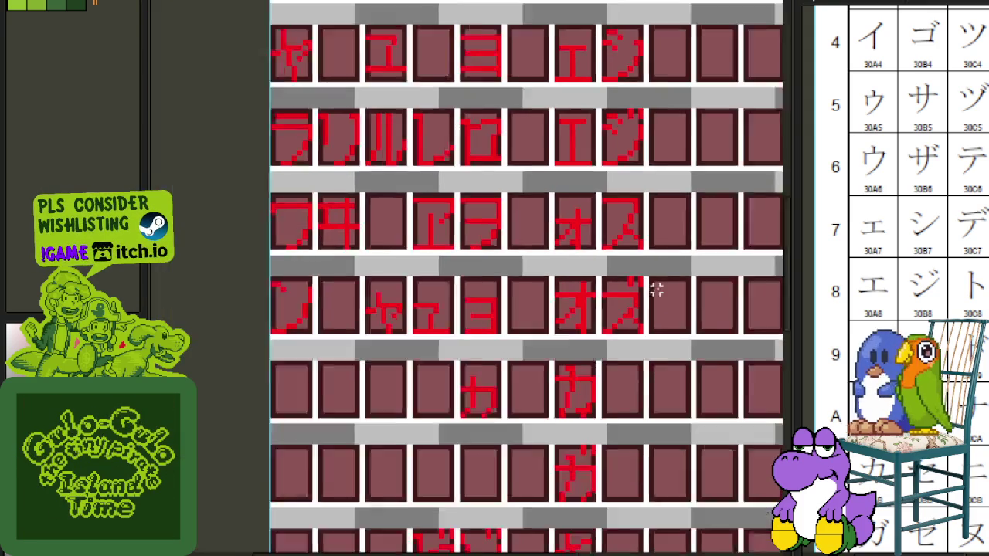
left_click_drag(674, 281, 565, 305)
key("ctrl+s")
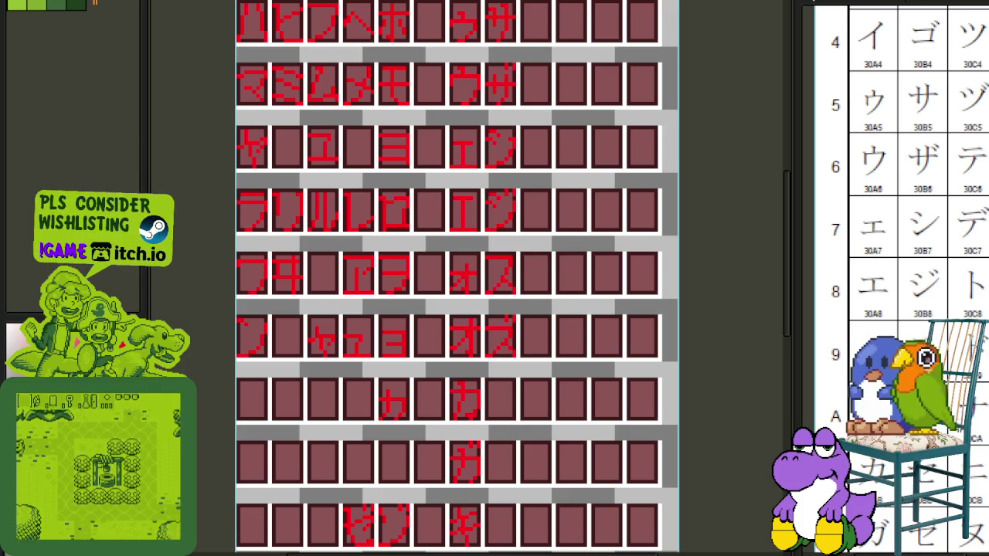
scroll(897, 232, "down", 1)
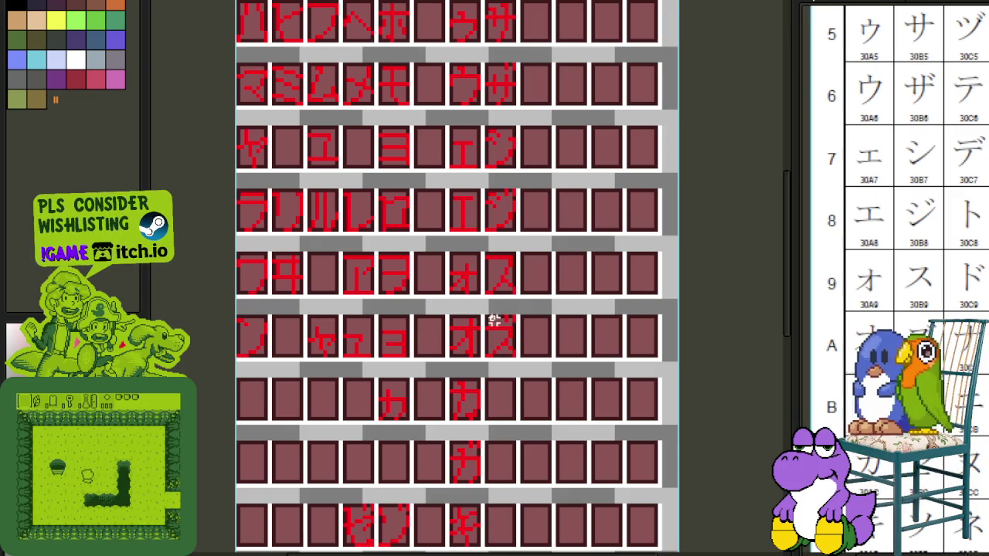
- Move the セ glyph from the サ row into the right-hand columns and deselect
left_click_drag(501, 352, 395, 294)
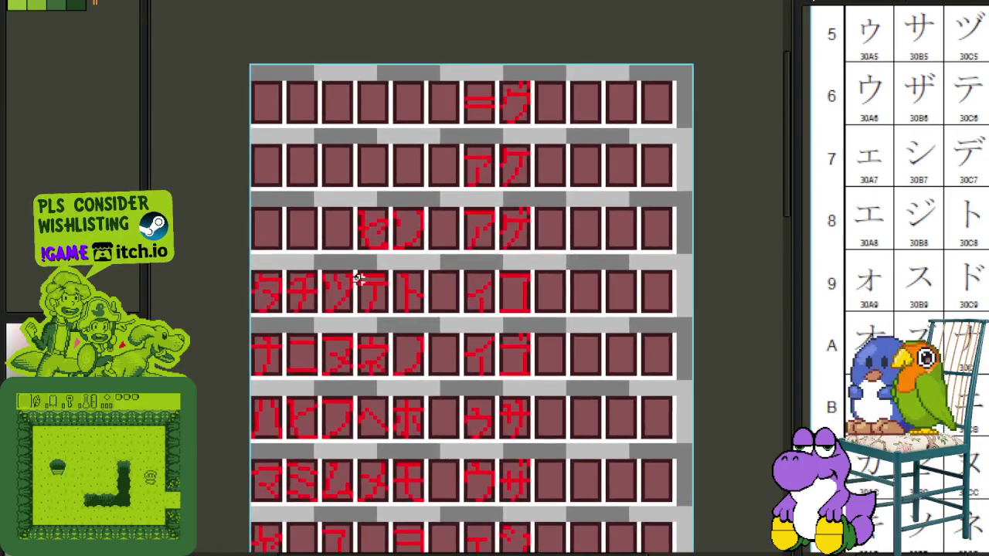
scroll(370, 243, "up", 2)
left_click_drag(421, 242, 363, 163)
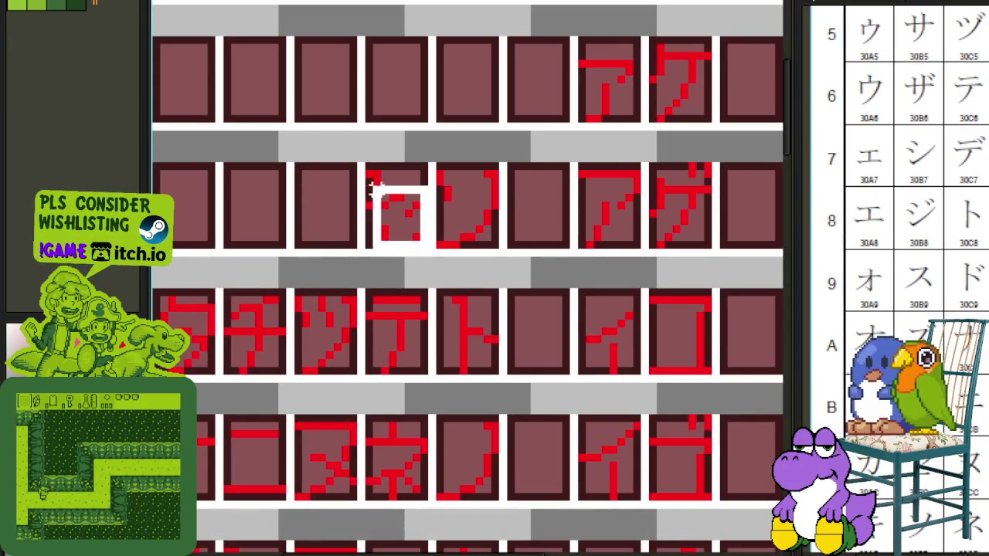
mouse_move(389, 205)
left_mouse_down()
mouse_move(555, 366)
mouse_move(524, 490)
mouse_move(516, 476)
left_mouse_up()
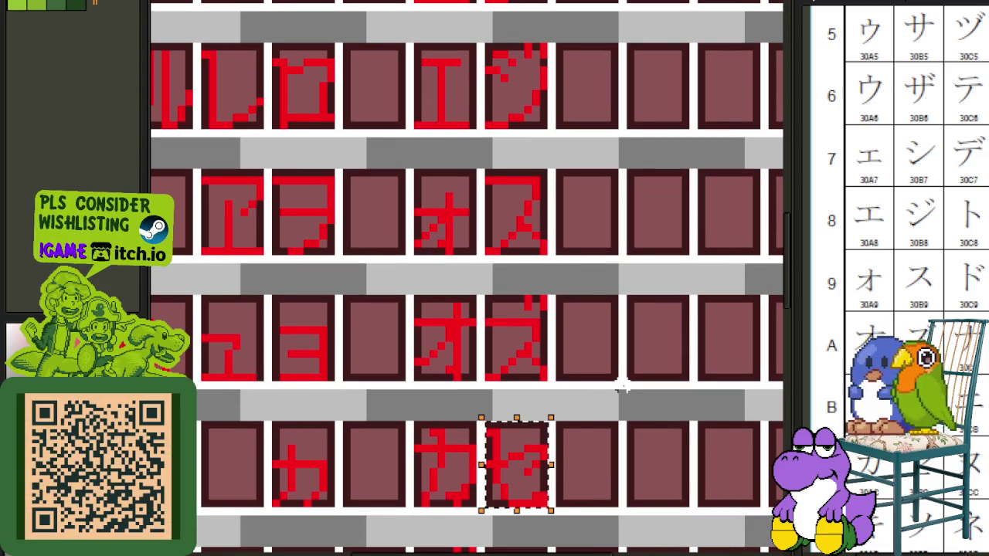
scroll(629, 393, "down", 1)
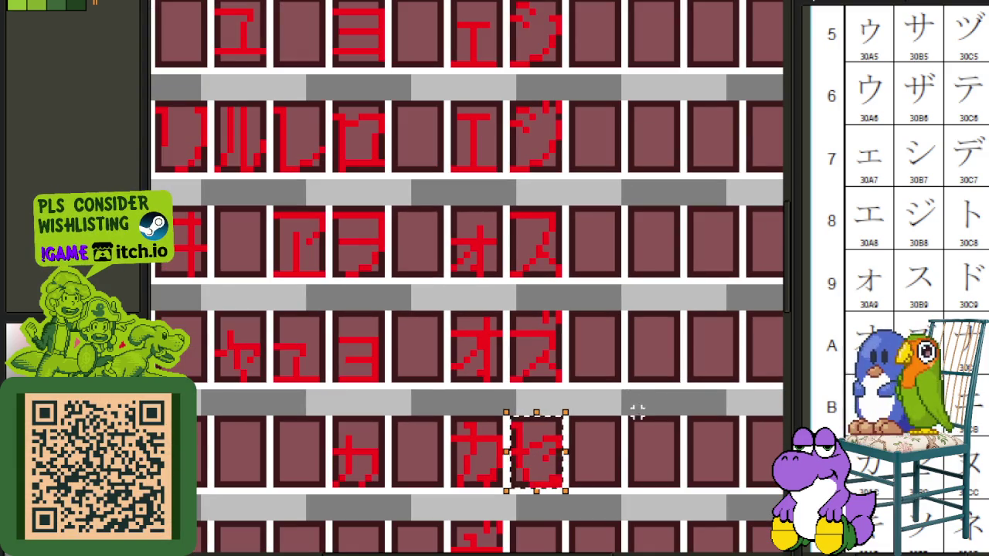
key("ctrl+d")
- Move the copied voiced glyph into the cell right of ガ
left_click_drag(629, 503, 618, 272)
scroll(617, 272, "down", 1)
scroll(525, 325, "up", 1)
scroll(394, 411, "up", 1)
left_click_drag(402, 397, 334, 287)
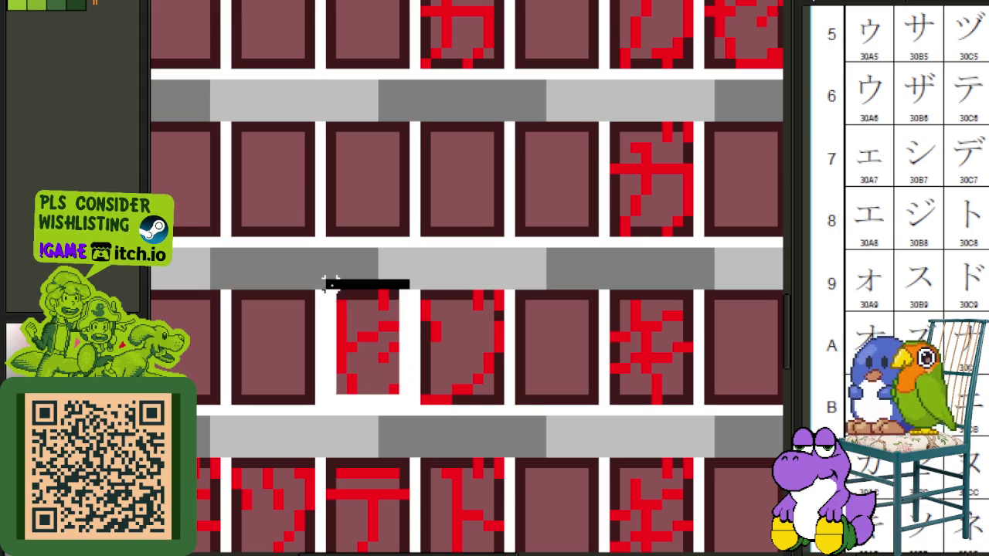
left_click_drag(379, 332, 439, 309)
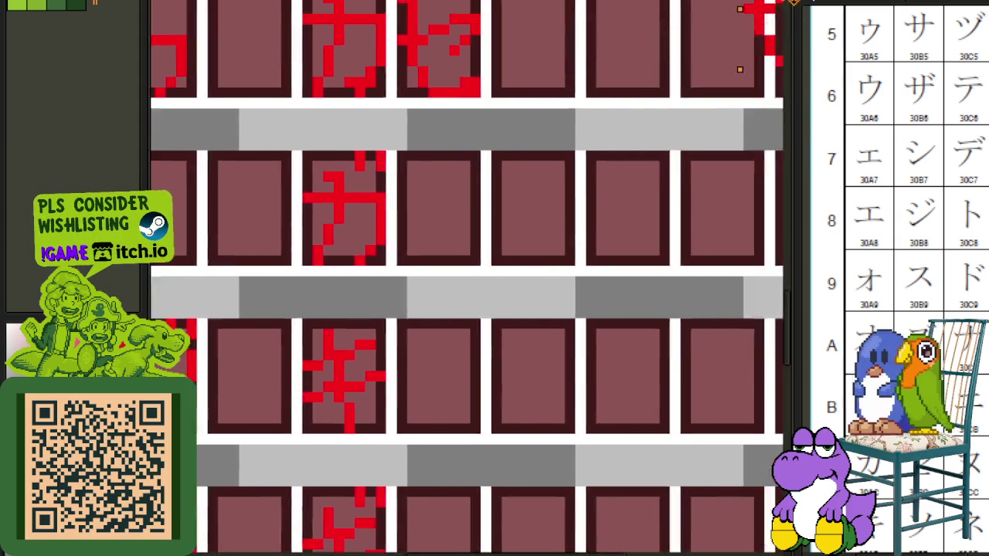
left_click(580, 272)
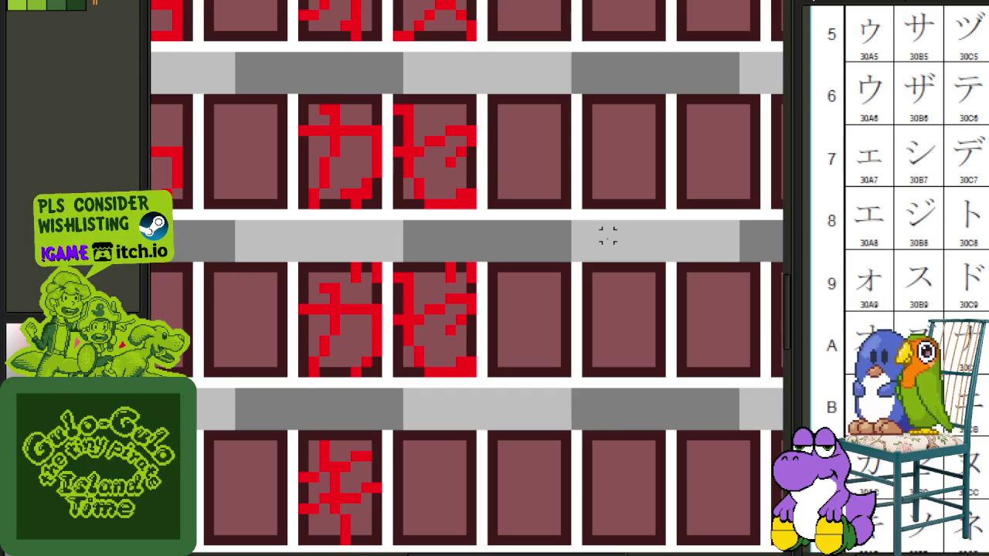
scroll(597, 183, "down", 1)
scroll(545, 249, "down", 1)
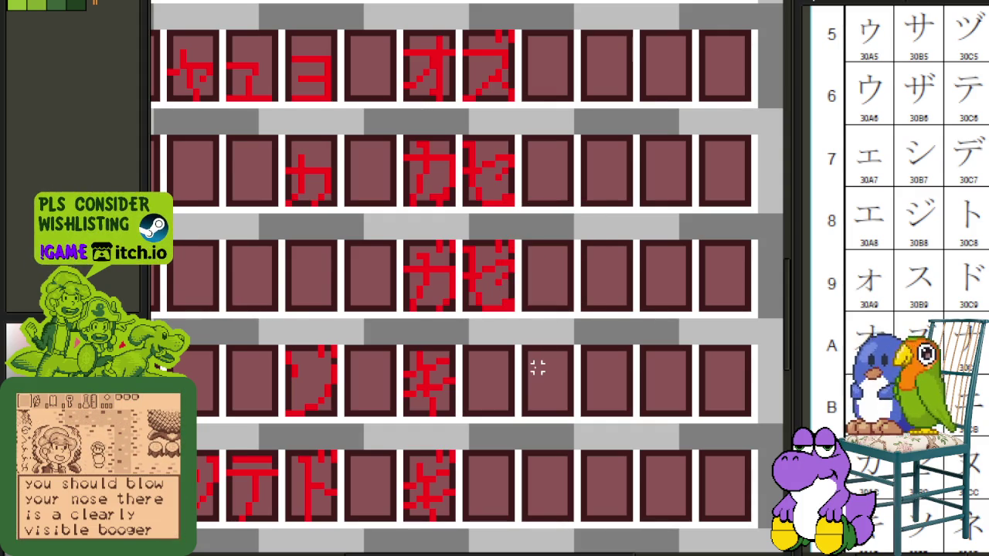
scroll(537, 369, "down", 1)
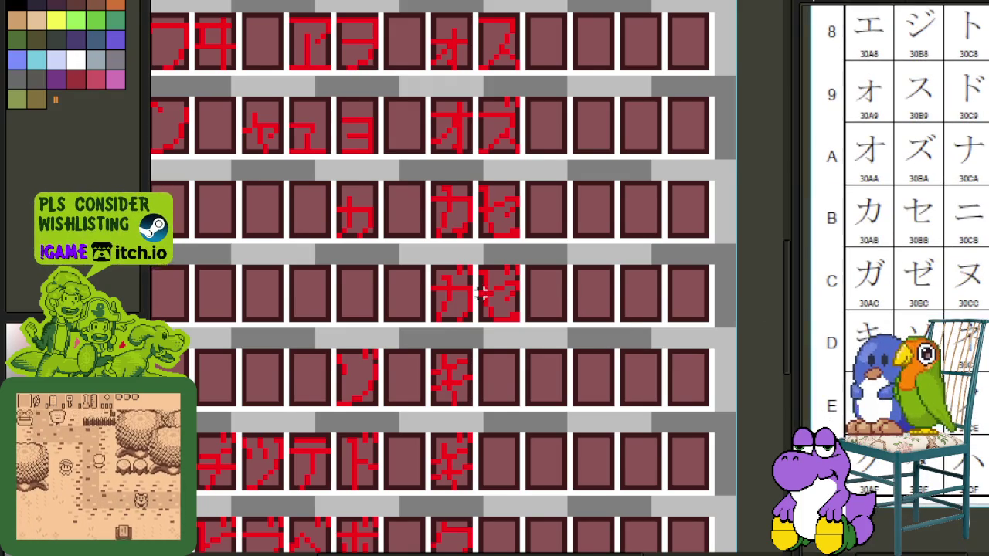
- Copy the ソ glyph into the cell after キ
scroll(479, 292, "down", 1)
mouse_move(327, 204)
left_mouse_down()
mouse_move(407, 410)
mouse_move(408, 526)
left_mouse_up()
scroll(510, 126, "down", 1)
scroll(497, 216, "up", 3)
scroll(473, 272, "up", 1)
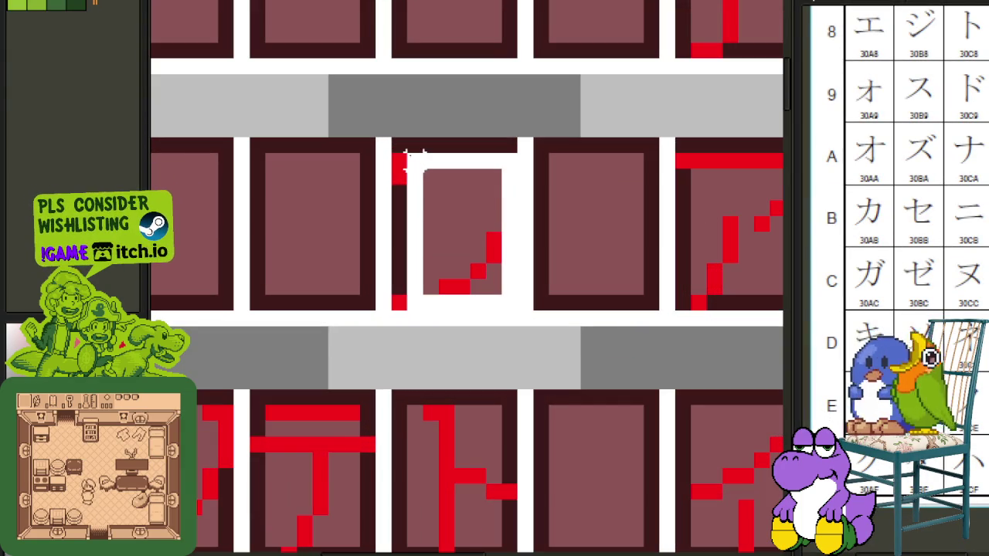
left_click_drag(495, 263, 408, 154)
scroll(464, 207, "down", 2)
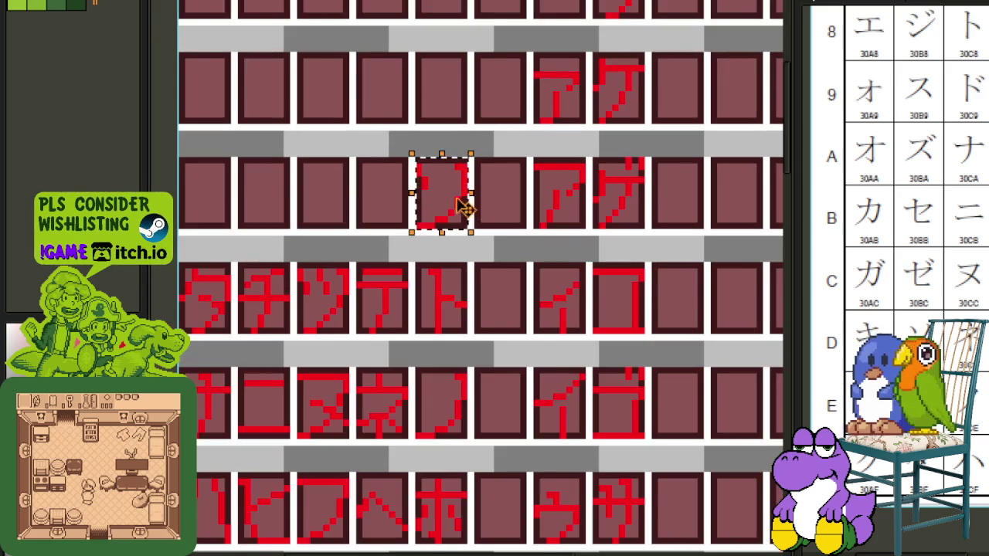
left_click_drag(464, 207, 665, 269)
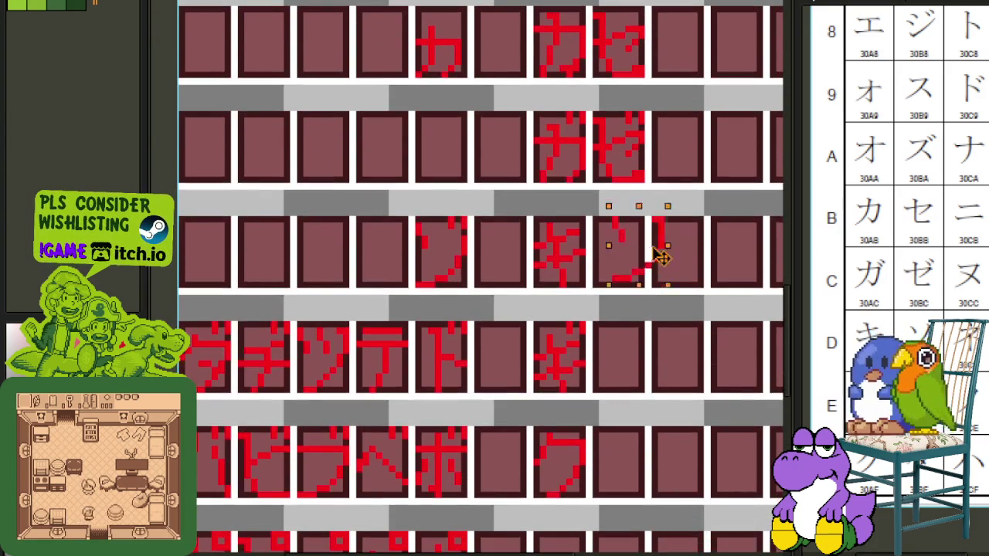
- Move the ゾ glyph from the middle-row tile into the cell after ギ
scroll(665, 269, "up", 1)
scroll(706, 261, "down", 2)
scroll(497, 329, "down", 2)
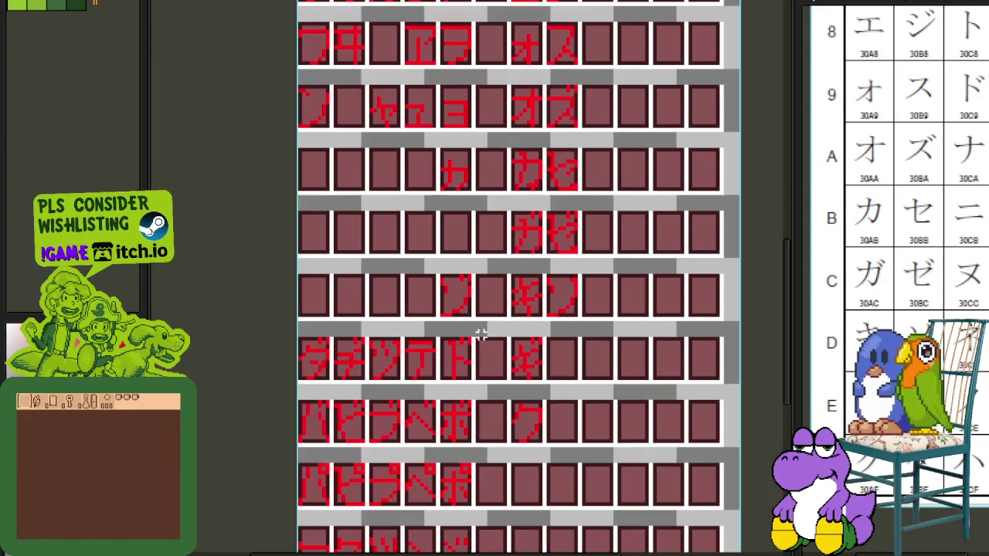
scroll(475, 316, "up", 1)
scroll(462, 309, "up", 2)
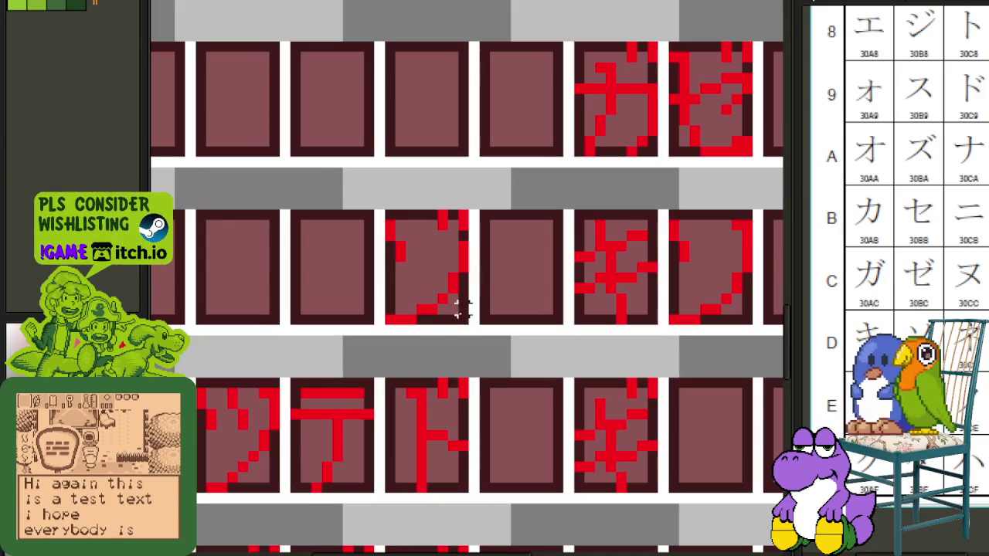
left_click_drag(462, 320, 382, 208)
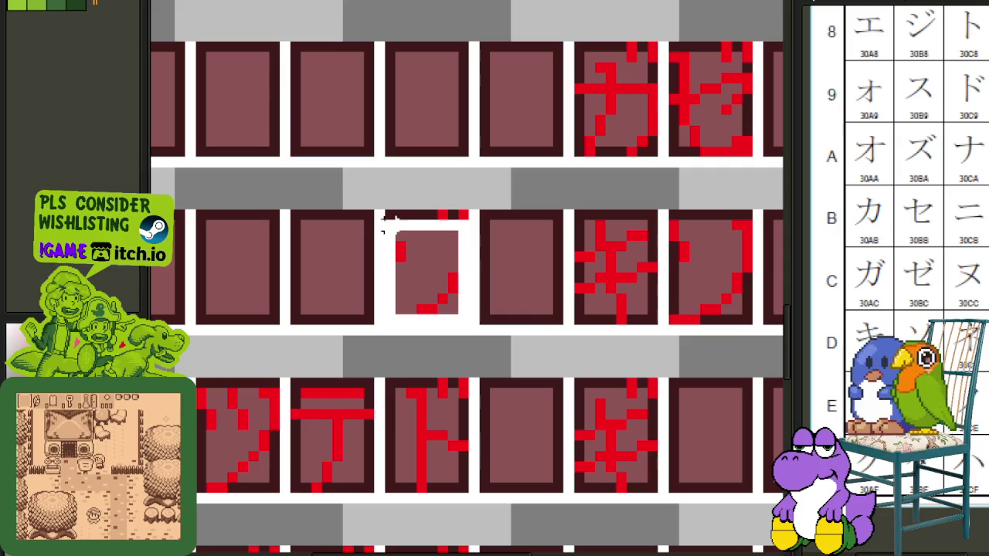
left_click_drag(467, 291, 648, 462)
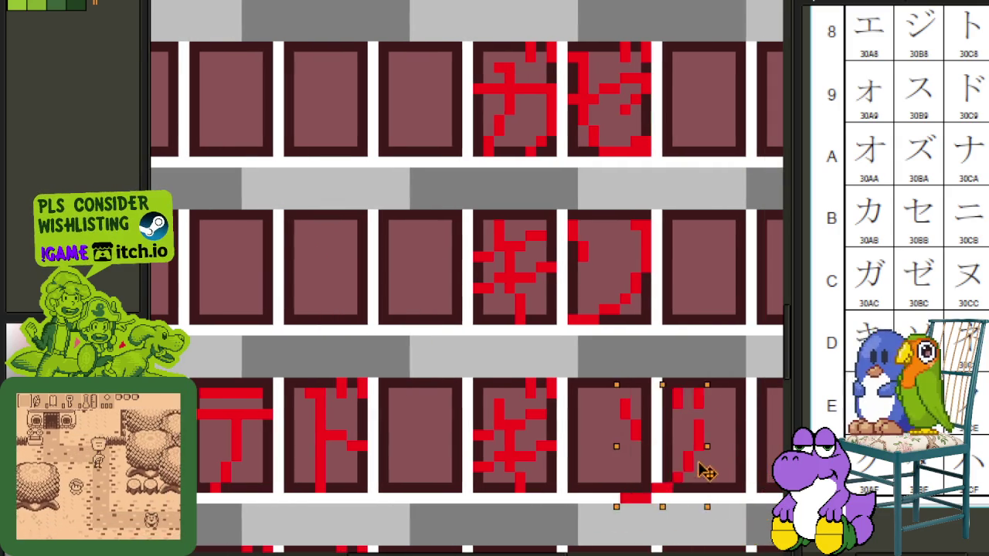
left_click(711, 410)
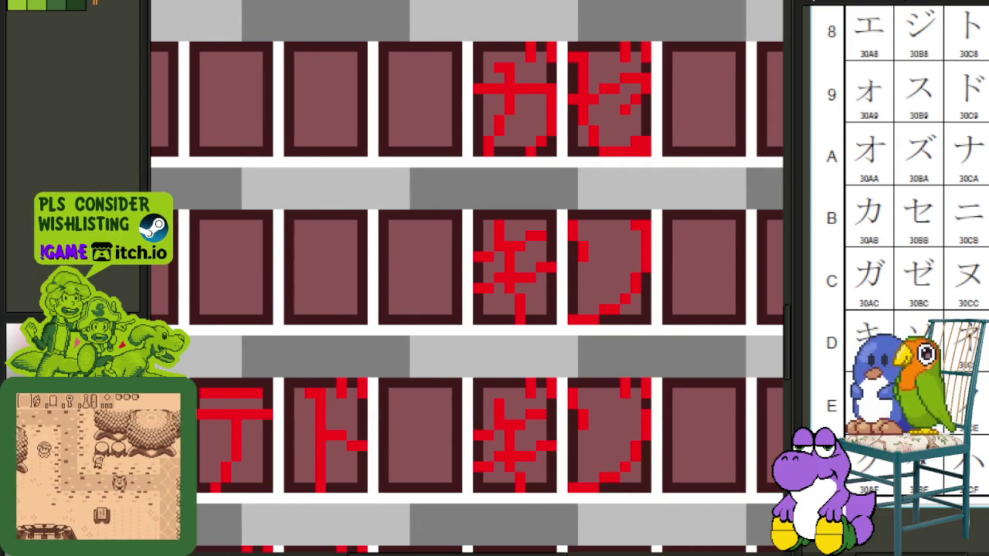
- Move the タ glyph into its cell beside ク and save the sheet
scroll(738, 424, "down", 3)
mouse_move(735, 426)
left_mouse_down()
mouse_move(711, 456)
mouse_move(704, 376)
mouse_move(694, 456)
left_mouse_up()
left_click_drag(536, 214, 539, 431)
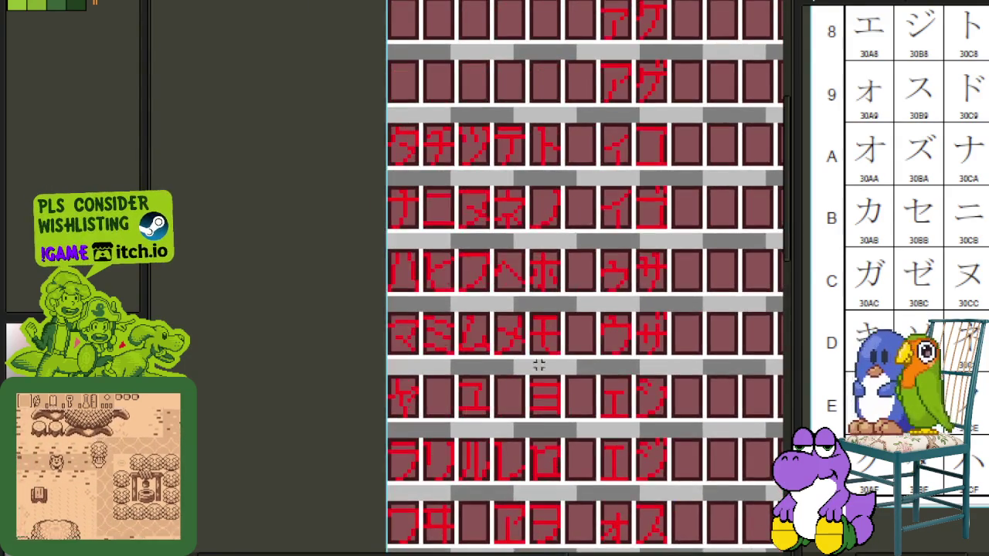
scroll(404, 168, "up", 3)
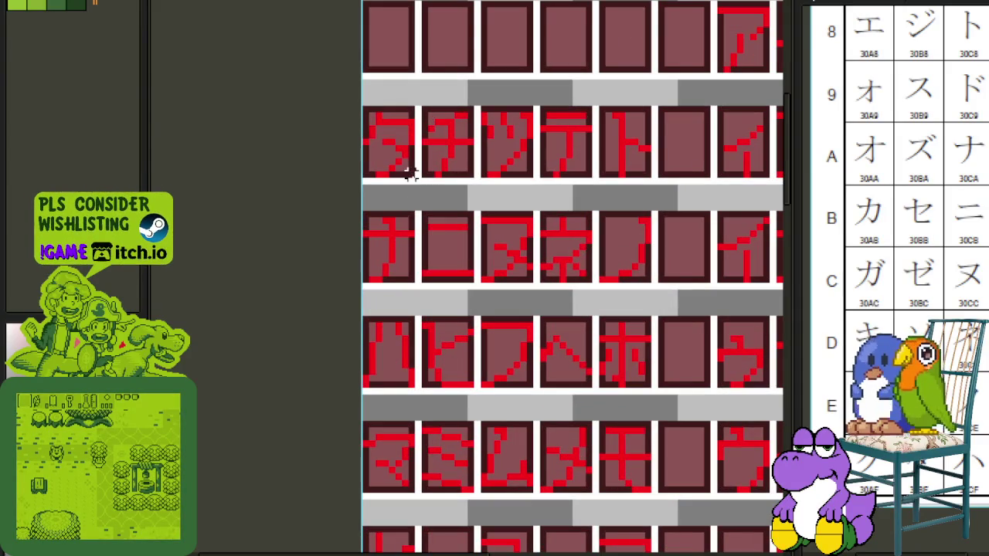
left_click_drag(333, 99, 420, 177)
mouse_move(386, 126)
left_mouse_down()
mouse_move(483, 178)
mouse_move(274, 491)
mouse_move(272, 442)
left_mouse_up()
left_click(412, 372)
key("ctrl+s")
- Place the ダ glyph in the top row after グ and save again
scroll(941, 215, "up", 10)
scroll(397, 244, "down", 1)
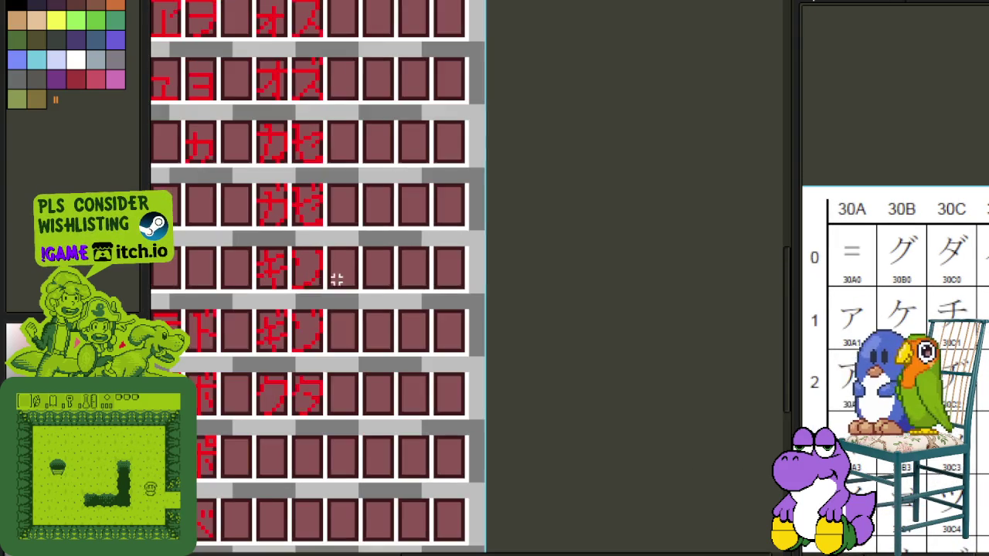
scroll(335, 278, "down", 1)
left_click_drag(269, 305, 431, 335)
scroll(376, 340, "up", 1)
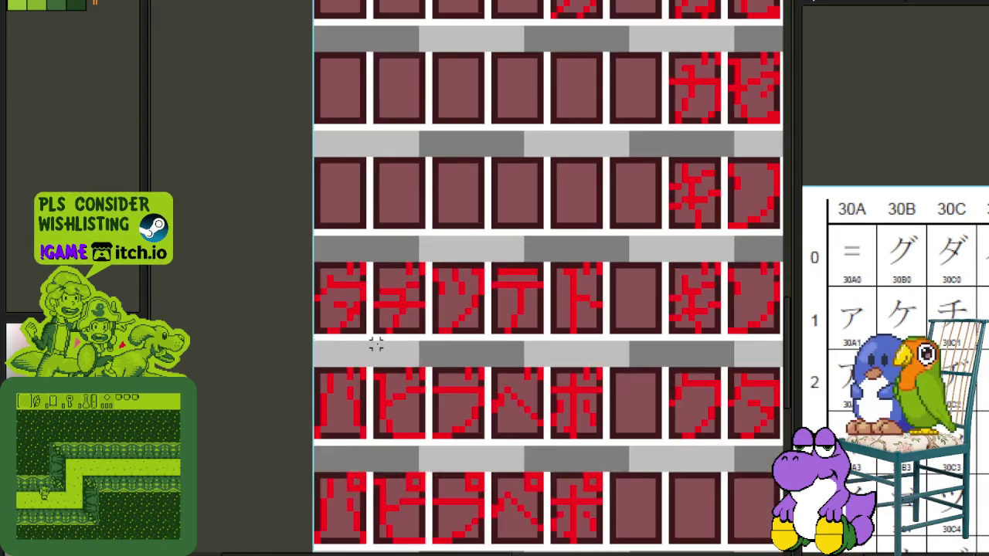
scroll(355, 328, "up", 1)
mouse_move(365, 328)
left_mouse_down()
mouse_move(299, 258)
mouse_move(353, 250)
left_mouse_up()
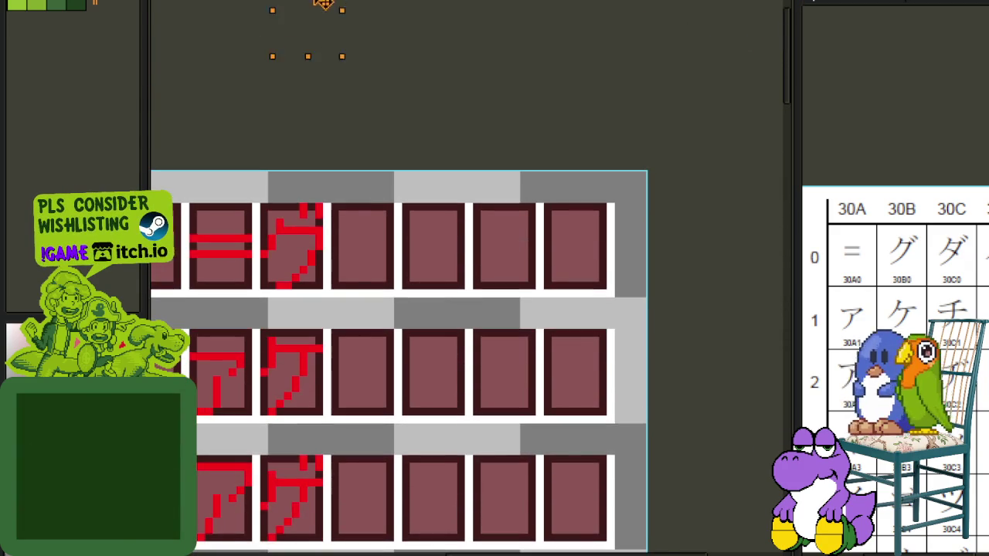
mouse_move(773, 46)
left_mouse_down()
mouse_move(366, 239)
mouse_move(376, 236)
left_mouse_up()
left_click(469, 238)
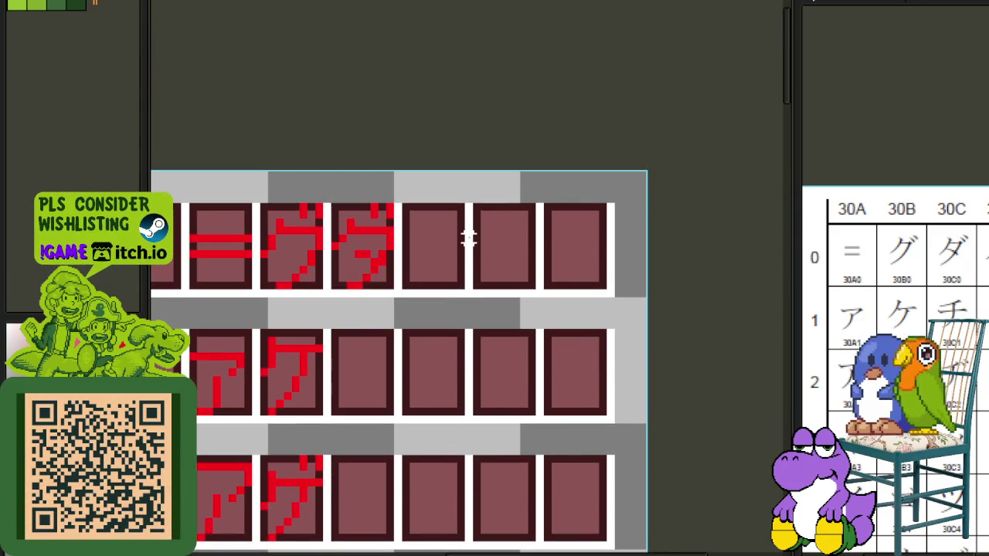
key("ctrl+s")
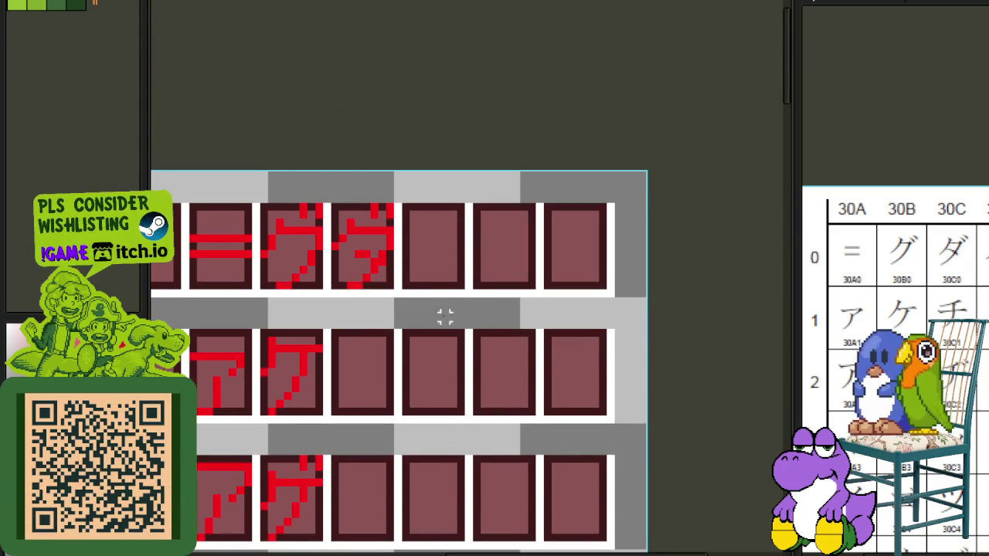
- Select the チ glyph's cell and drag it toward the right
scroll(445, 323, "down", 1)
scroll(405, 352, "down", 1)
scroll(441, 317, "up", 1)
scroll(422, 331, "up", 1)
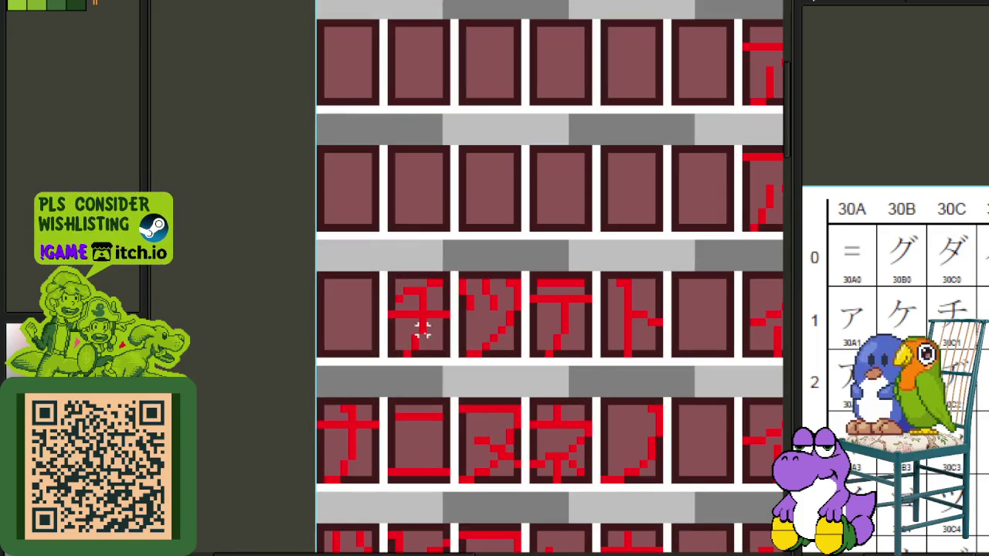
left_click_drag(445, 351, 389, 277)
mouse_move(435, 316)
left_mouse_down()
mouse_move(756, 248)
mouse_move(396, 384)
left_mouse_up()
- Reselect チ and carry it up toward the ア rows, beside ケ
scroll(494, 347, "down", 1)
scroll(503, 348, "down", 2)
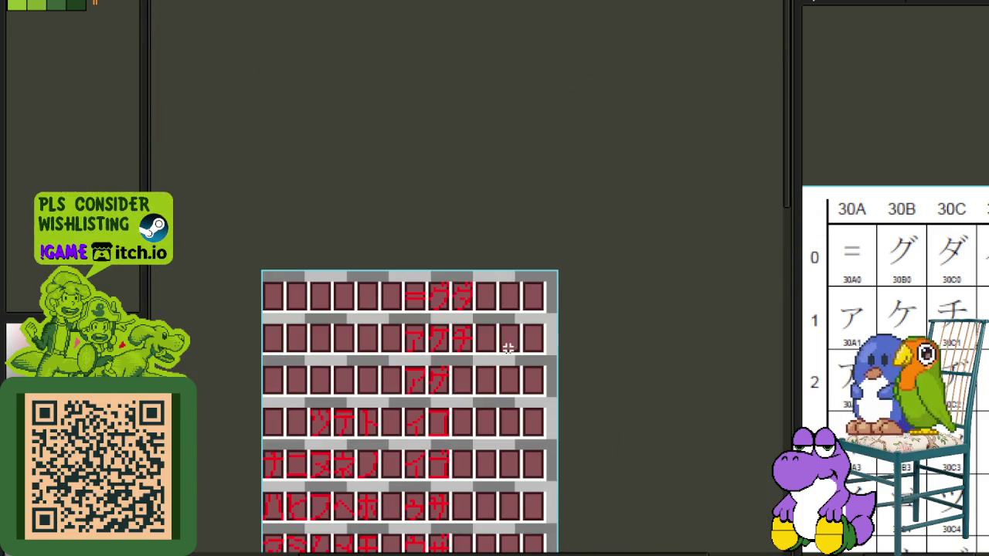
left_click_drag(491, 397, 490, 342)
scroll(379, 316, "up", 2)
scroll(289, 359, "up", 2)
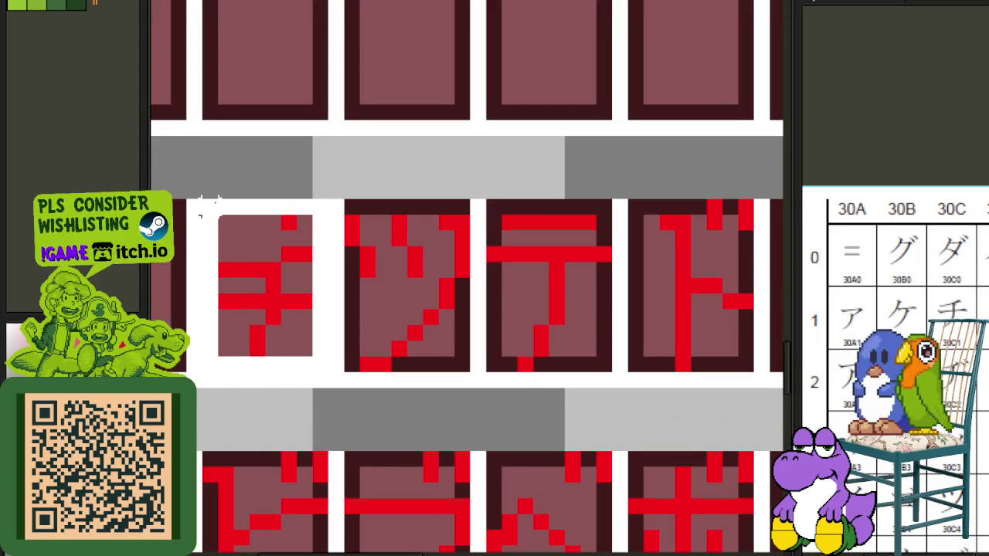
left_click_drag(318, 363, 200, 197)
scroll(222, 216, "down", 3)
mouse_move(250, 260)
left_mouse_down()
mouse_move(471, 99)
mouse_move(533, 12)
mouse_move(662, 4)
mouse_move(684, 27)
mouse_move(708, 113)
left_mouse_up()
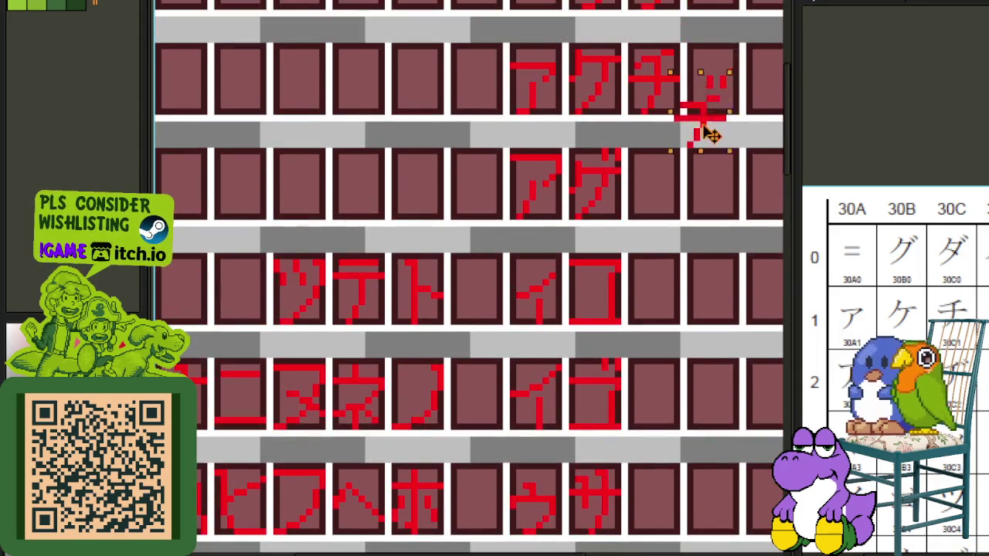
scroll(709, 113, "up", 3)
left_click_drag(667, 221, 649, 217)
key("Left")
key("Down")
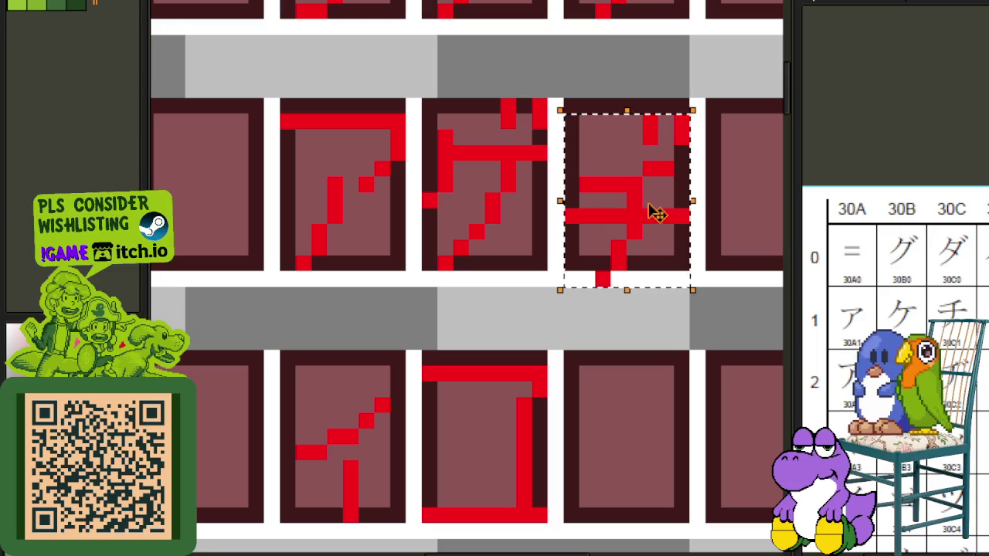
key("Up")
left_click(523, 152)
scroll(523, 152, "down", 2)
scroll(514, 159, "down", 1)
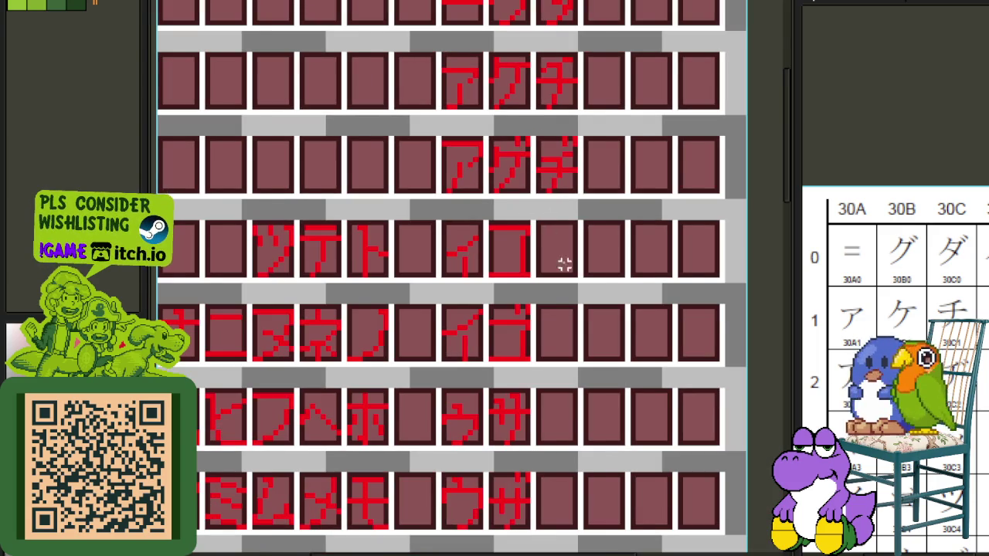
scroll(565, 261, "down", 1)
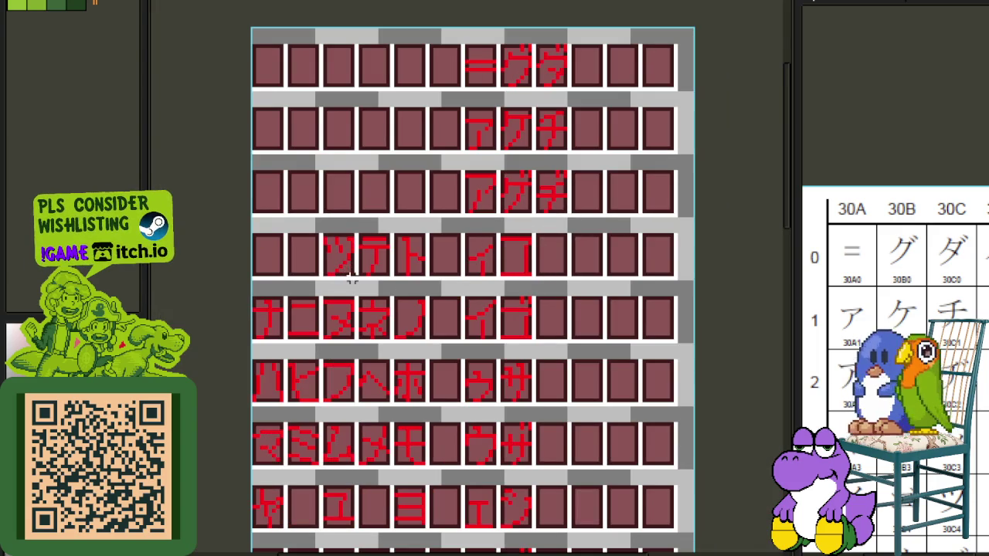
scroll(359, 340, "down", 4)
scroll(401, 386, "down", 3)
scroll(425, 364, "up", 1)
scroll(414, 351, "up", 1)
scroll(404, 327, "down", 2)
scroll(404, 320, "down", 1)
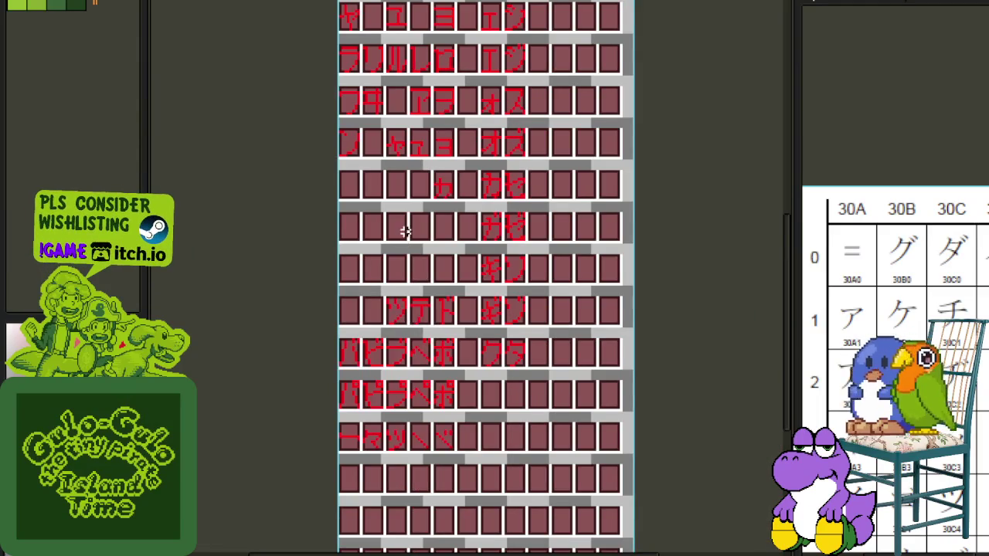
left_click_drag(402, 235, 398, 369)
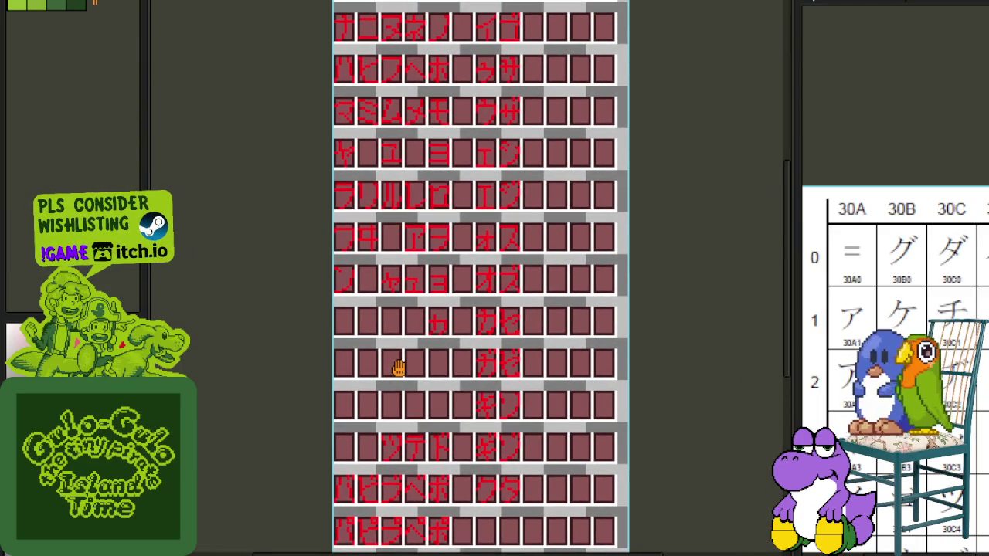
scroll(398, 369, "down", 2)
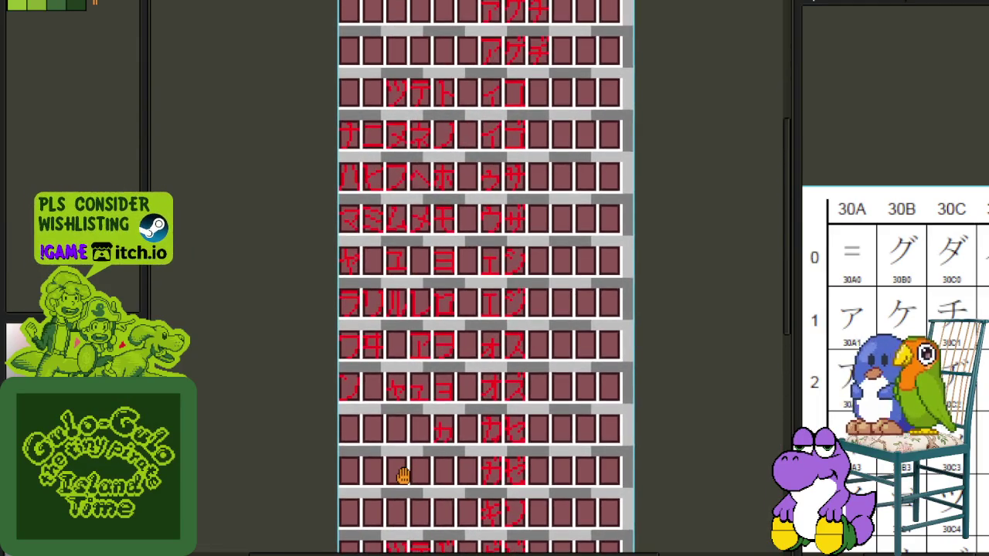
scroll(406, 355, "up", 2)
scroll(412, 419, "up", 3)
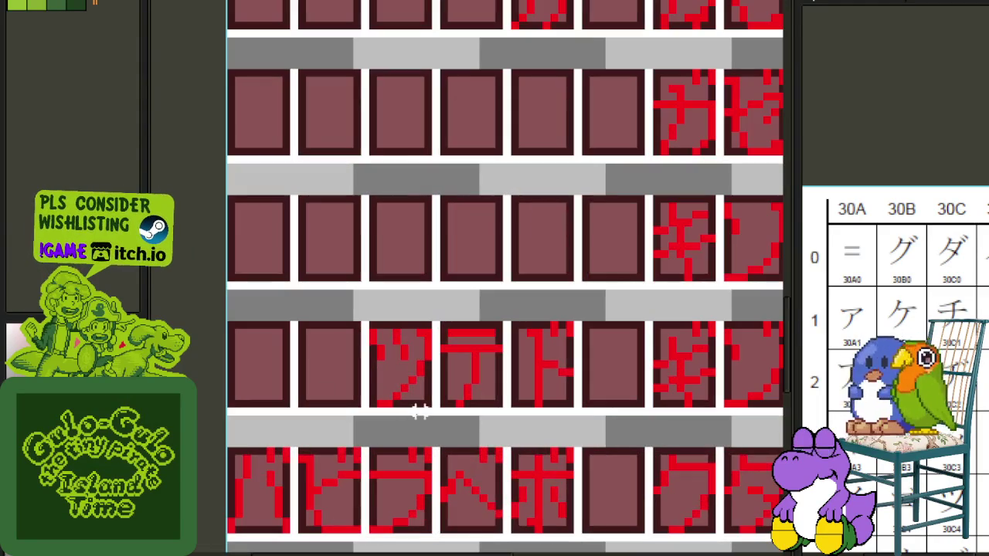
- Move the first ツ-form glyph into the right-hand columns after コ
left_click_drag(428, 404, 371, 325)
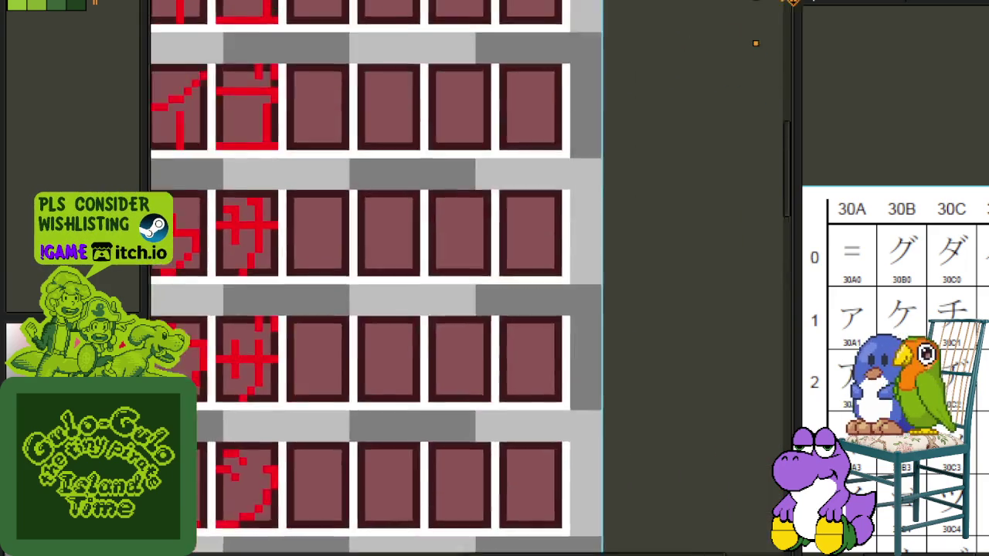
left_click_drag(793, 2, 298, 153)
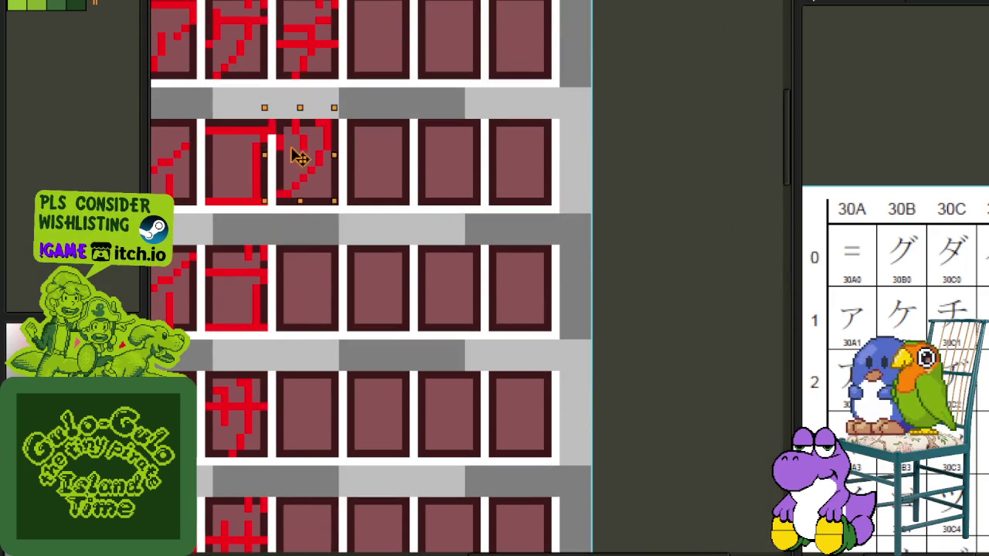
scroll(446, 155, "down", 2)
scroll(217, 146, "down", 2)
scroll(367, 275, "up", 1)
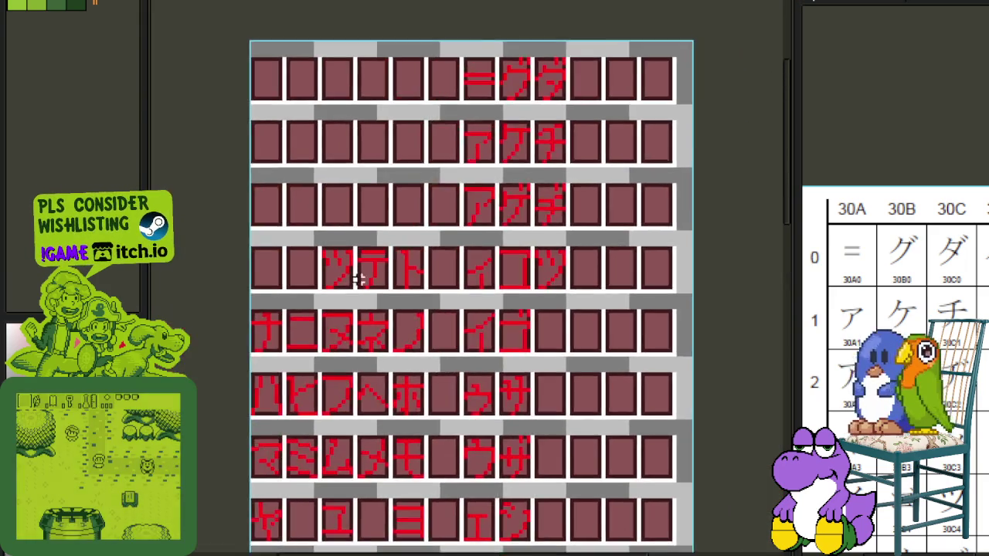
scroll(367, 274, "up", 2)
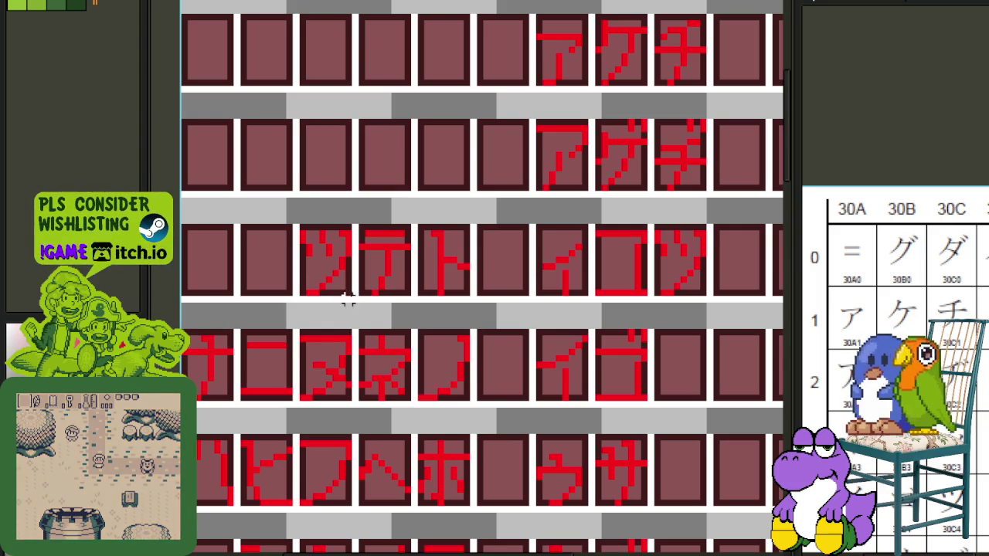
- Place the left-side ツ glyph after イゴ and save the glyph sheet
mouse_move(352, 294)
left_mouse_down()
mouse_move(298, 226)
mouse_move(680, 251)
mouse_move(693, 385)
left_mouse_up()
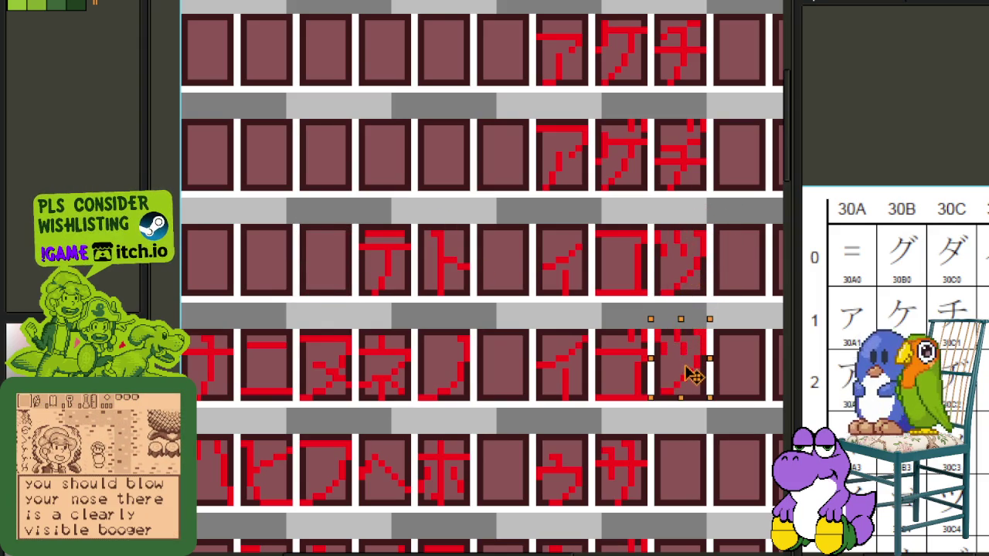
left_click(723, 286)
scroll(585, 327, "down", 1)
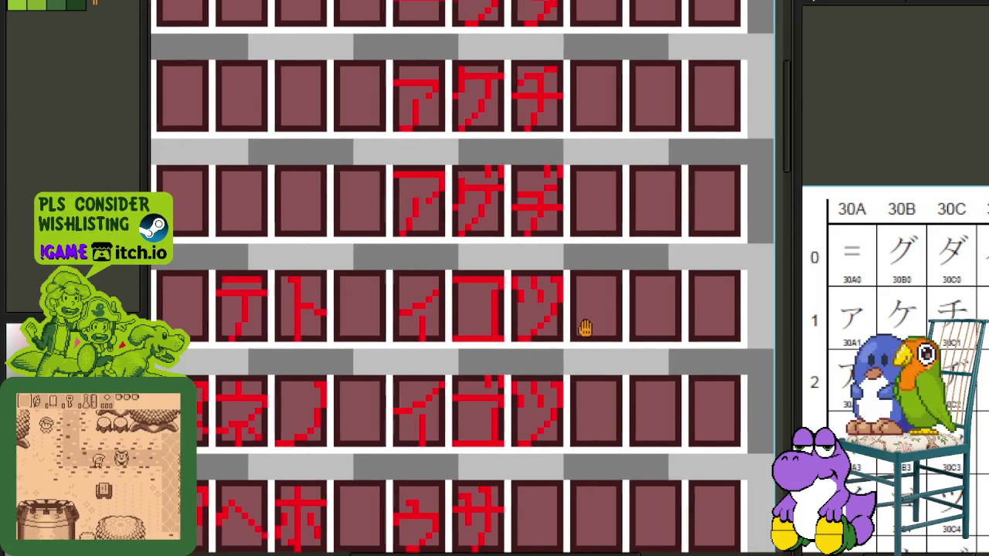
key("ctrl+s")
scroll(423, 334, "up", 2)
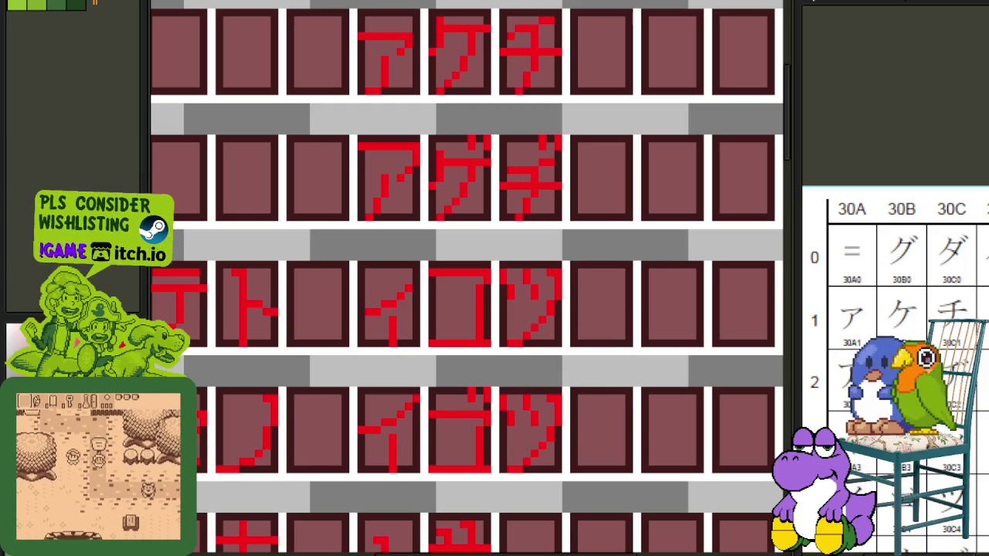
- Select the ツ glyph after イコ and squash it vertically into a shorter small ッ
scroll(585, 332, "down", 1)
scroll(552, 287, "up", 1)
scroll(504, 260, "up", 3)
left_click_drag(425, 226, 600, 462)
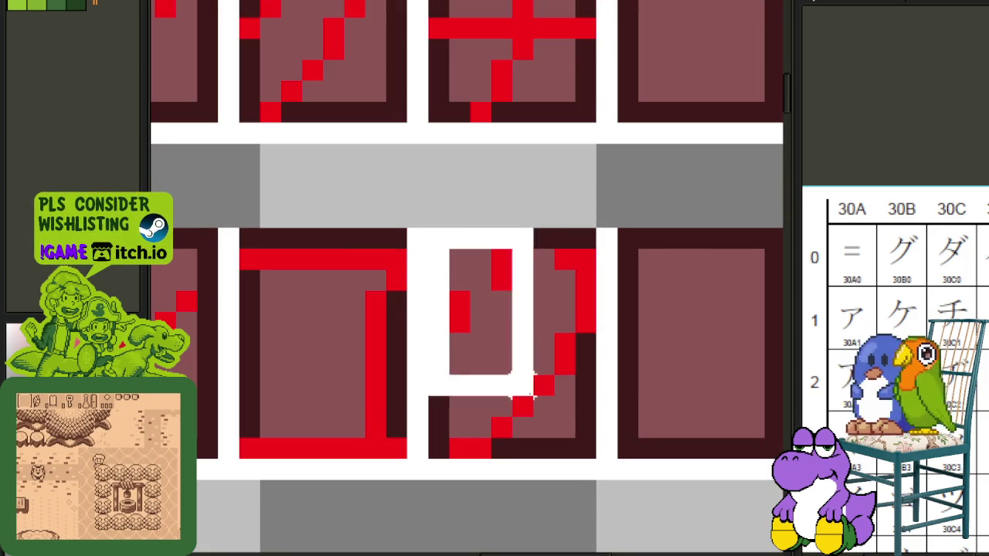
left_click_drag(513, 225, 521, 267)
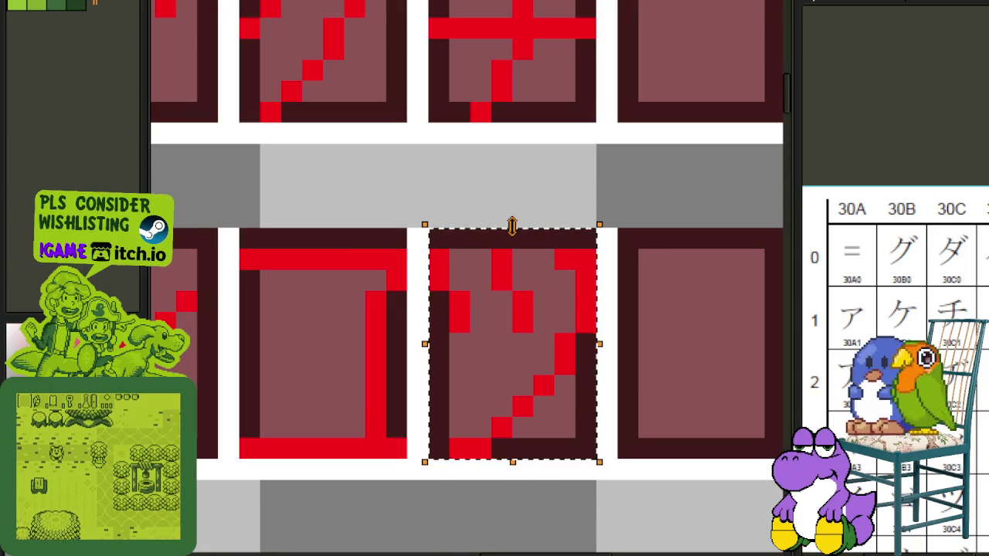
- Paint and erase red pixels to reshape the squashed small ッ
scroll(618, 259, "down", 3)
scroll(633, 297, "down", 1)
scroll(626, 282, "up", 1)
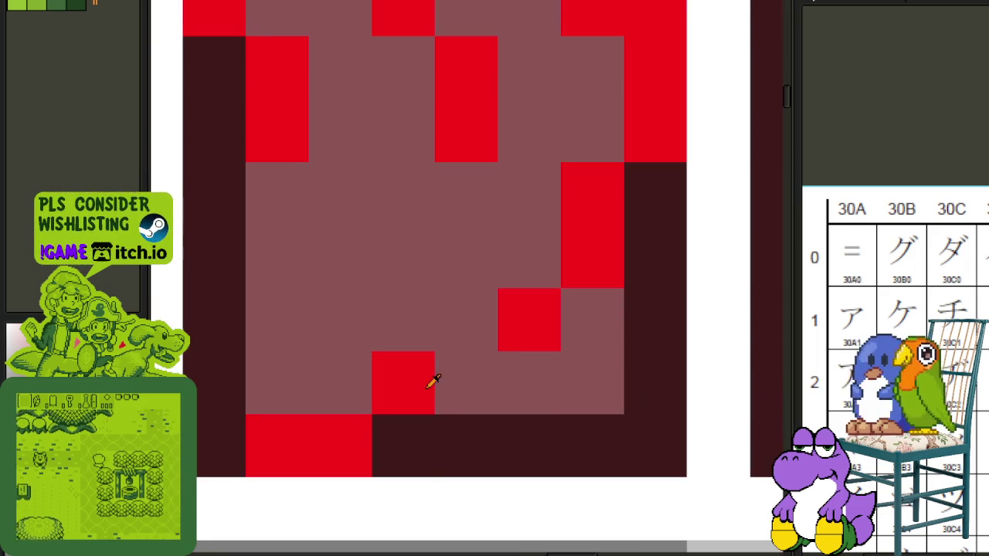
left_click(463, 382)
left_click(415, 431)
right_click(402, 383)
left_click(597, 291)
- Shift the main stroke one cell right and clean up its curve pixel by pixel
scroll(597, 291, "down", 3)
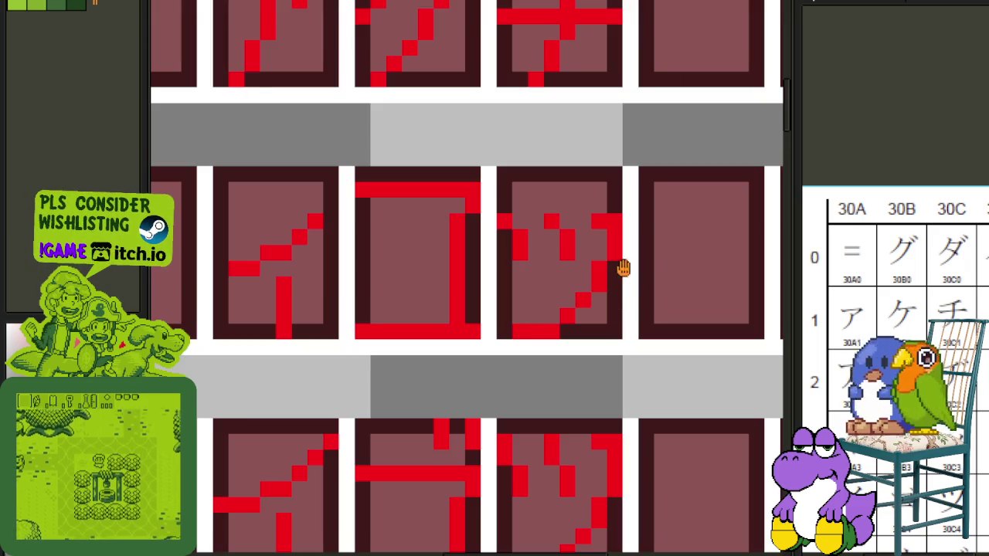
scroll(600, 270, "up", 2)
right_click(599, 267)
left_click(614, 276)
right_click(589, 319)
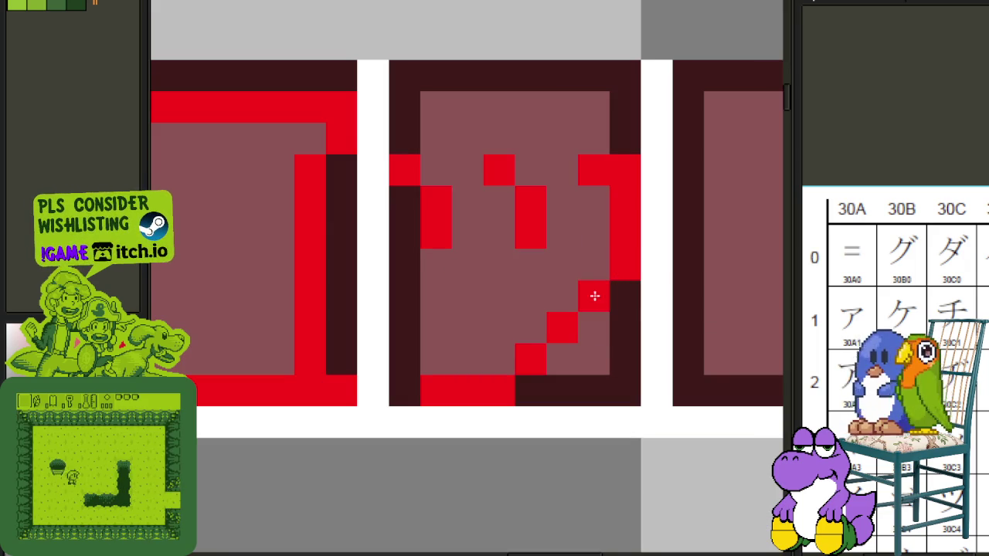
right_click(592, 300)
left_click(587, 329)
right_click(569, 333)
left_click(563, 359)
left_click(618, 302)
right_click(615, 297)
- Lower the small ッ's upper dots by one pixel, fill a gap, and save the sheet
scroll(611, 298, "down", 3)
scroll(585, 272, "up", 2)
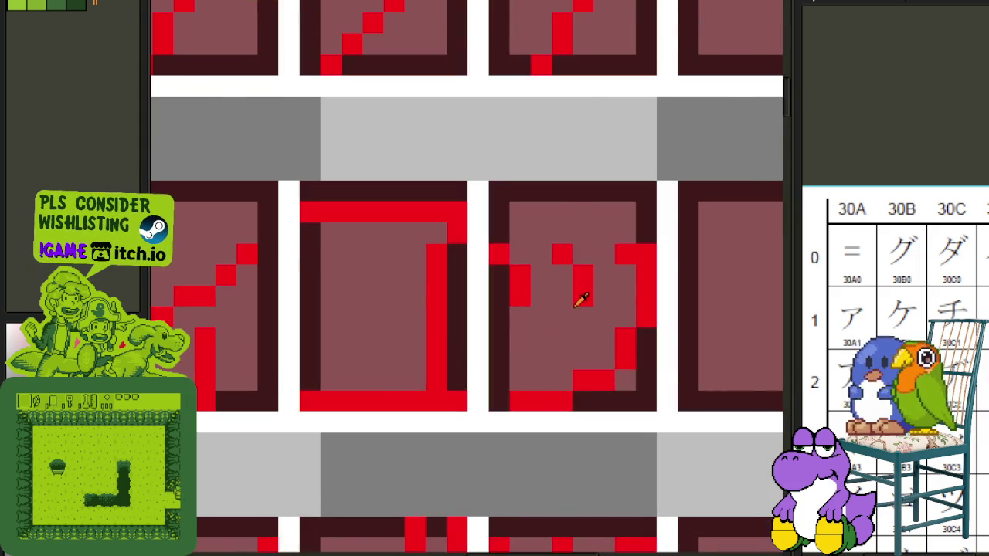
scroll(579, 293, "down", 2)
scroll(541, 278, "up", 2)
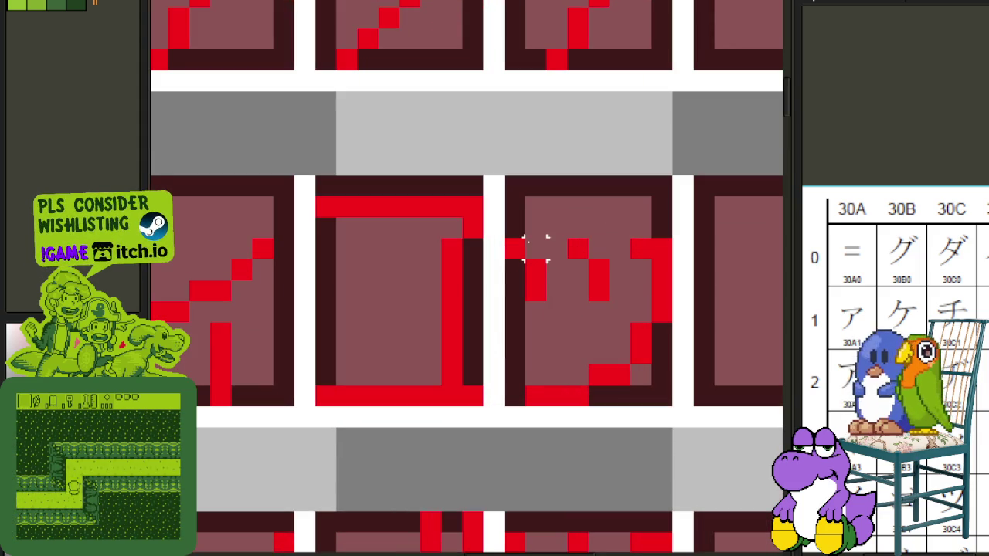
mouse_move(503, 238)
left_mouse_down()
mouse_move(613, 303)
mouse_move(615, 319)
left_mouse_up()
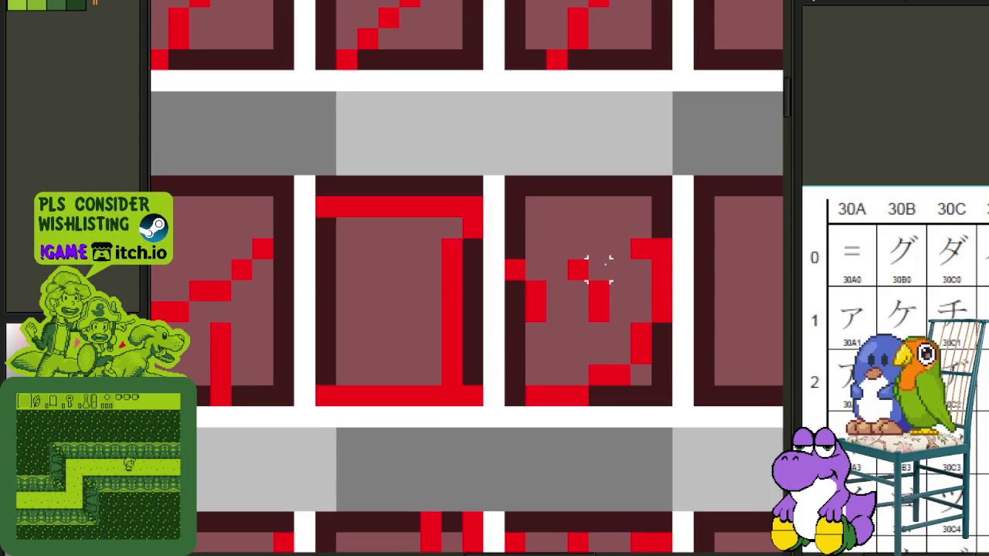
left_click(578, 247)
left_click(558, 249)
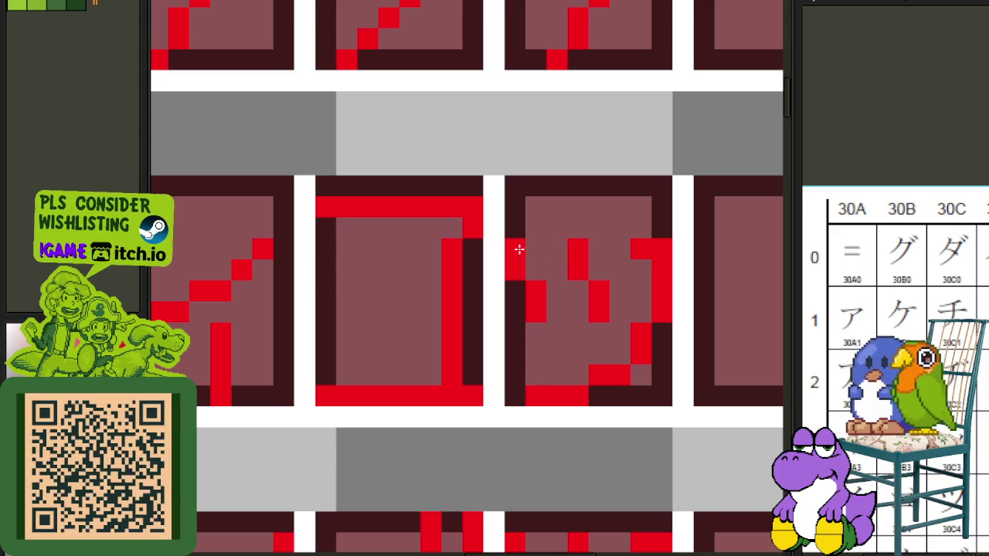
scroll(533, 250, "down", 4)
key("ctrl+s")
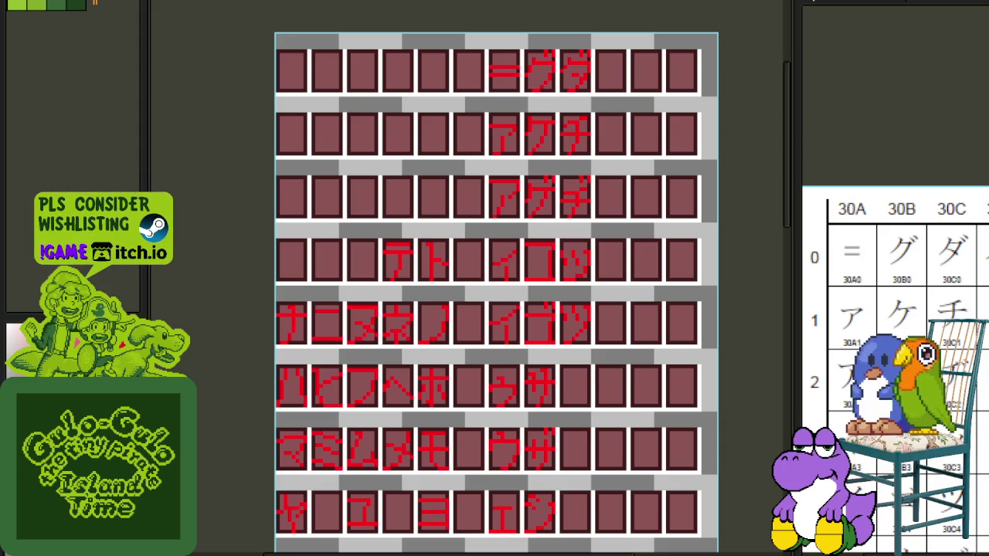
key("ctrl+s")
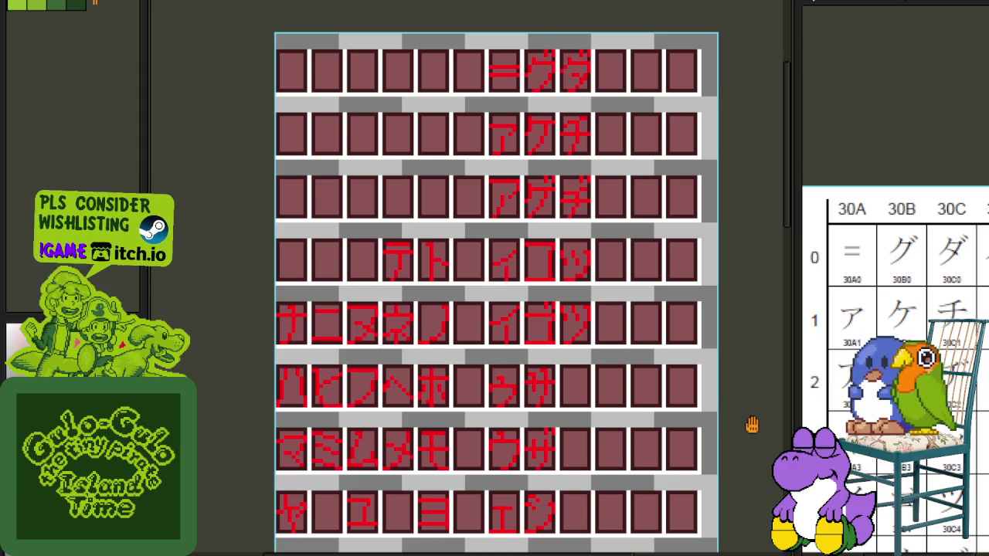
left_click_drag(750, 424, 627, 309)
left_click_drag(525, 355, 646, 379)
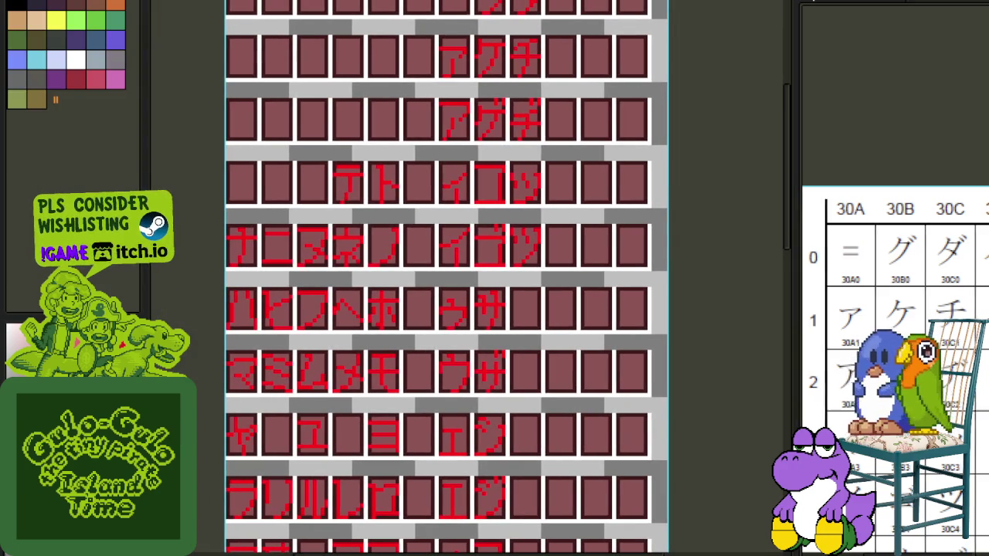
left_click_drag(889, 255, 862, 114)
scroll(590, 348, "down", 2)
scroll(578, 281, "down", 2)
scroll(558, 339, "down", 1)
scroll(558, 338, "down", 5)
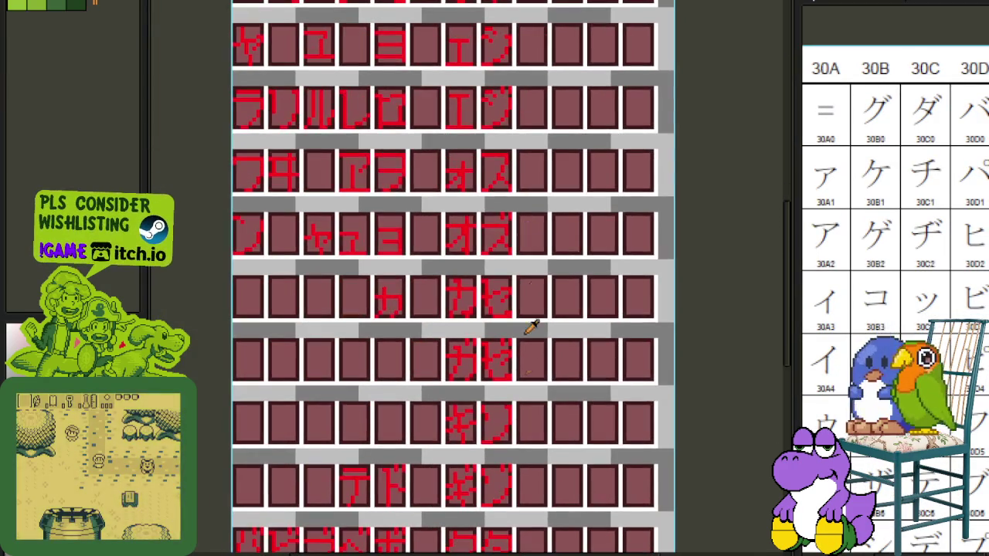
scroll(664, 463, "down", 4)
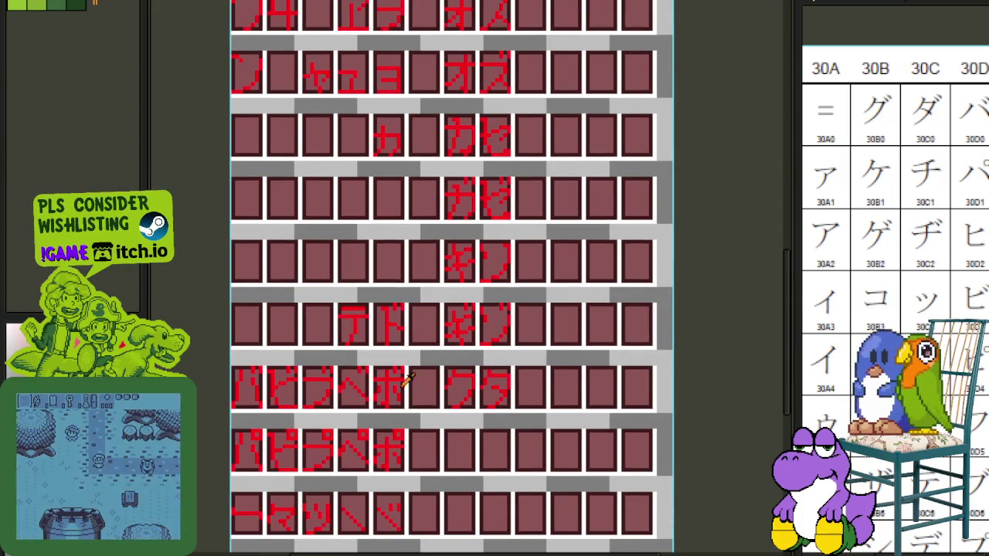
mouse_move(364, 340)
left_mouse_down()
mouse_move(390, 386)
mouse_move(399, 518)
mouse_move(370, 413)
left_mouse_up()
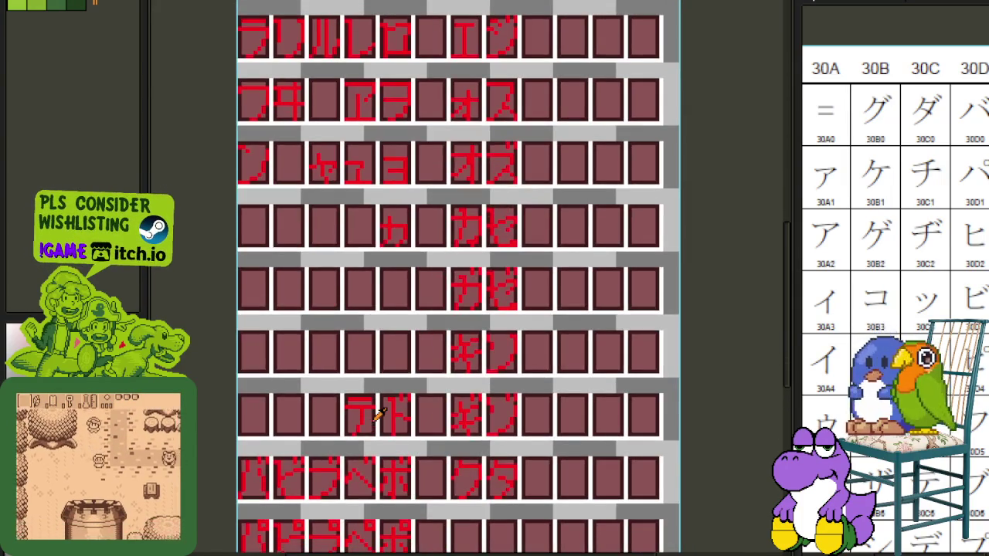